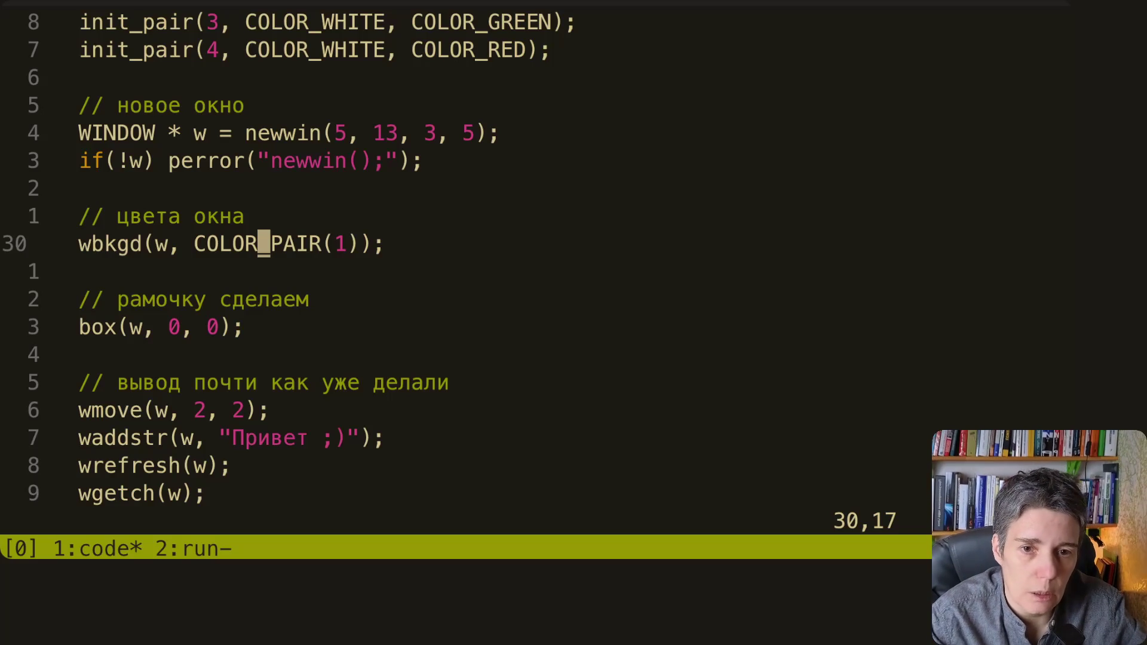
Step: Walk through the first window's setup lines: wbkgd background color, box border call and wgetch
{"action": "key", "text": "j"}
{"action": "key", "text": "j"}
{"action": "key", "text": "j"}
{"action": "key", "text": "j"}
{"action": "key", "text": "j"}
{"action": "key", "text": "j"}
{"action": "key", "text": "j"}
{"action": "key", "text": "j"}
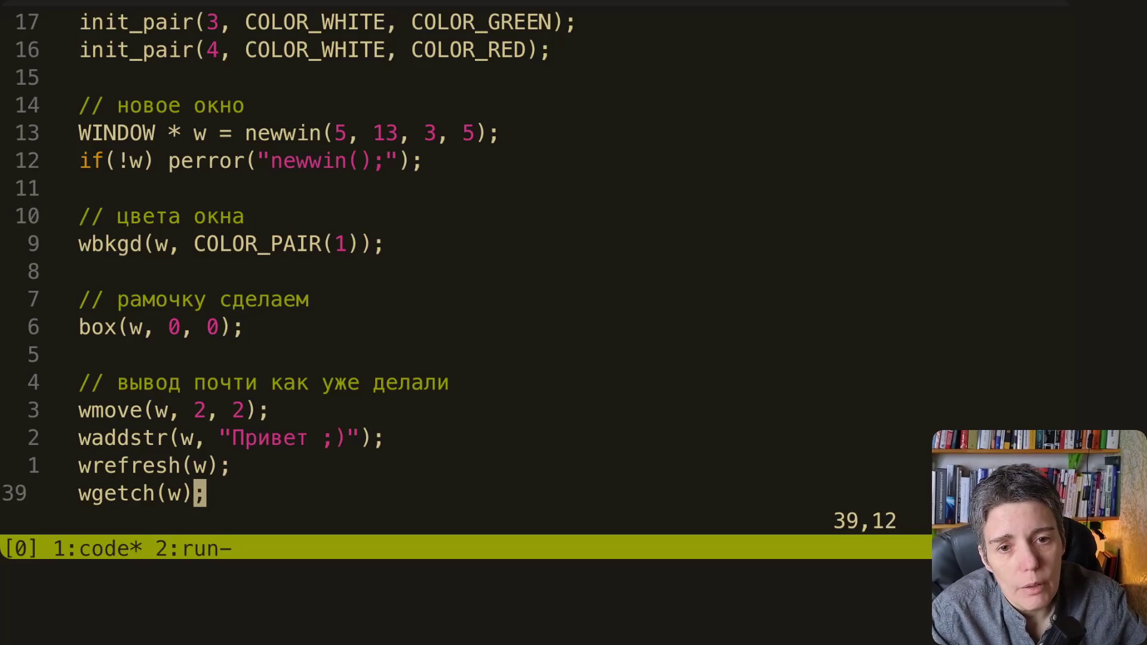
{"action": "key", "text": "k"}
{"action": "key", "text": "k"}
{"action": "key", "text": "k"}
{"action": "key", "text": "k"}
{"action": "key", "text": "k"}
{"action": "key", "text": "k"}
{"action": "key", "text": "k"}
{"action": "key", "text": "k"}
{"action": "key", "text": "k"}
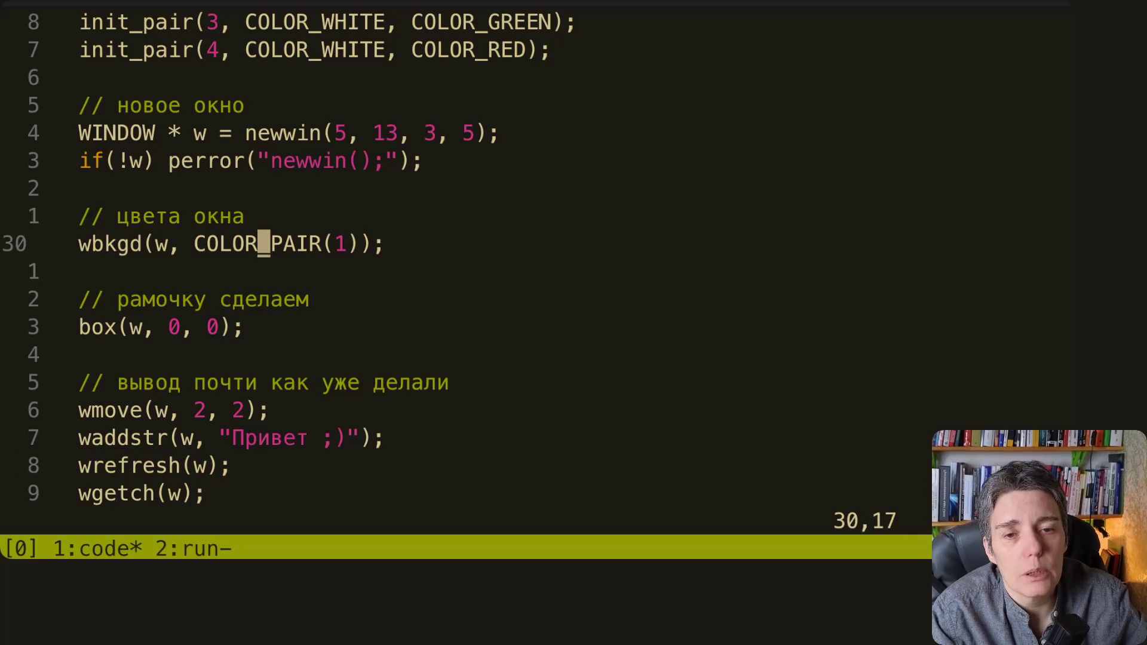
{"action": "key", "text": "j"}
{"action": "key", "text": "j"}
{"action": "key", "text": "j"}
{"action": "key", "text": "j"}
{"action": "key", "text": "j"}
{"action": "key", "text": "j"}
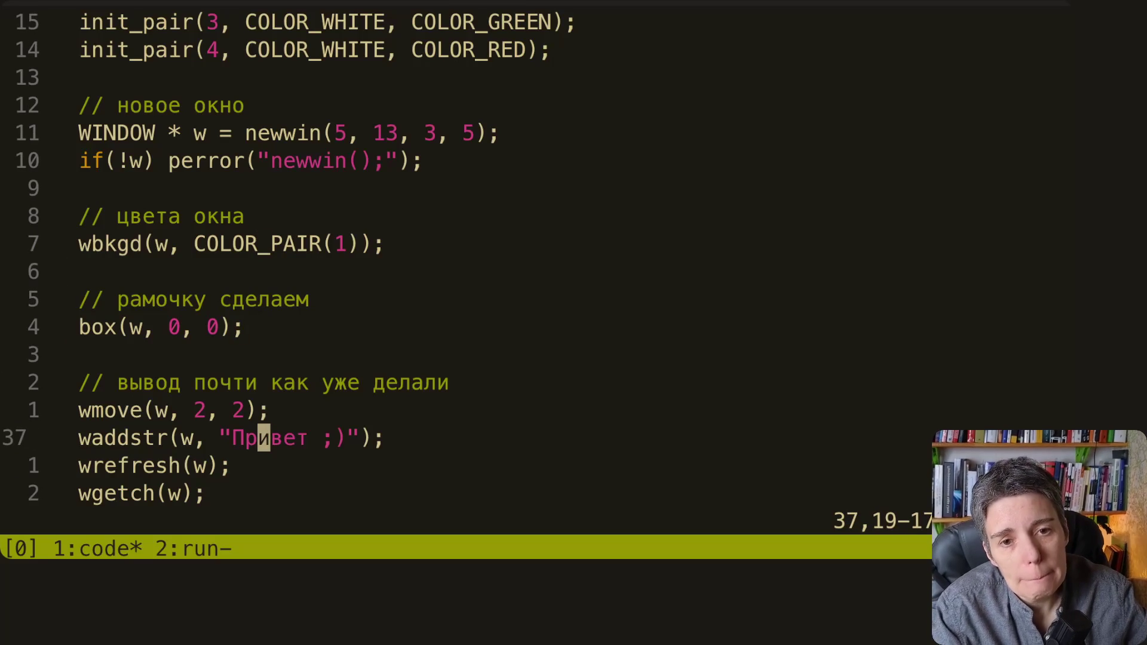
{"action": "key", "text": "k"}
{"action": "key", "text": "k"}
{"action": "key", "text": "k"}
{"action": "key", "text": "k"}
{"action": "key", "text": "k"}
{"action": "key", "text": "k"}
{"action": "key", "text": "j"}
{"action": "key", "text": "j"}
{"action": "key", "text": "j"}
{"action": "key", "text": "j"}
{"action": "key", "text": "k"}
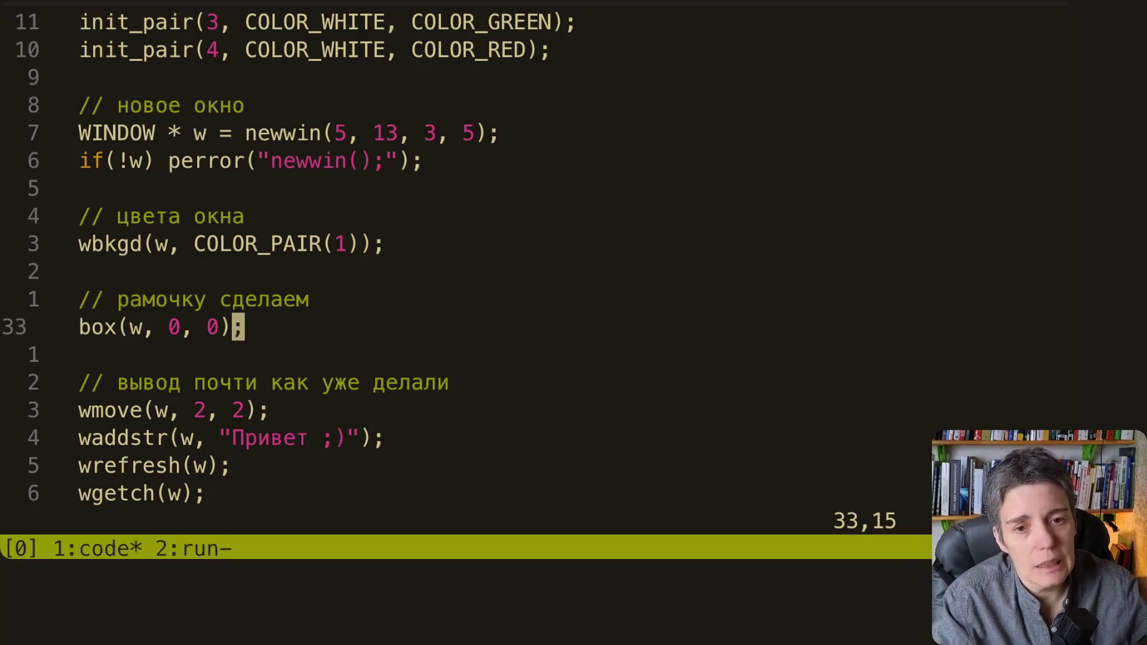
{"action": "key", "text": "k"}
{"action": "key", "text": "k"}
{"action": "key", "text": "k"}
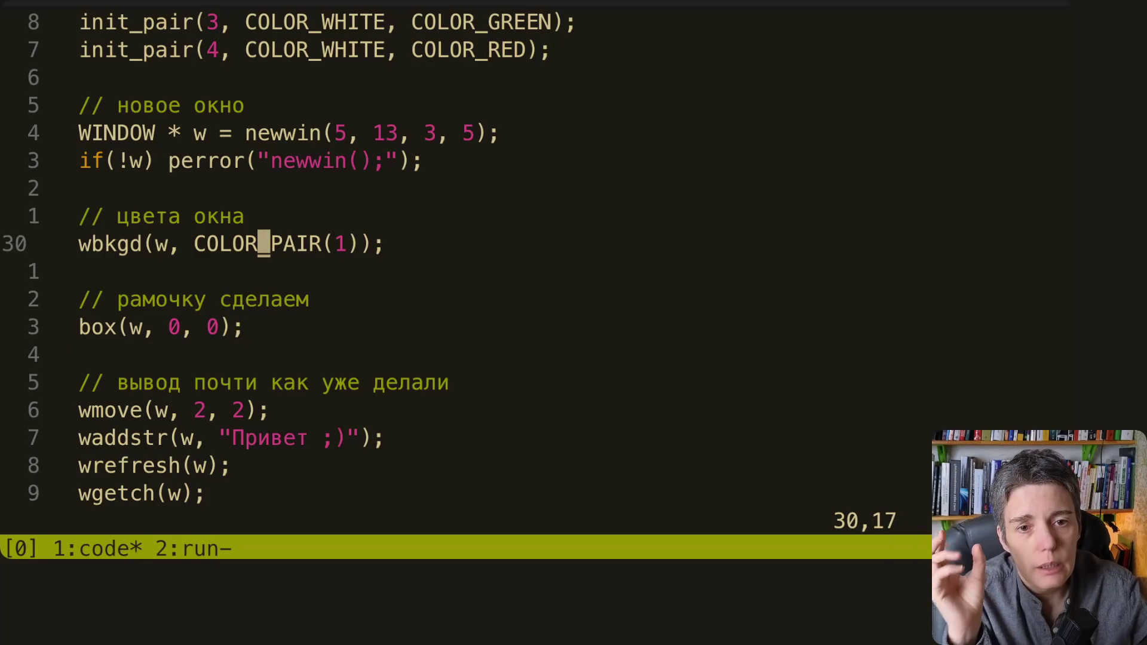
{"action": "key", "text": "j"}
{"action": "key", "text": "j"}
{"action": "key", "text": "j"}
{"action": "key", "text": "j"}
{"action": "key", "text": "j"}
{"action": "key", "text": "j"}
{"action": "key", "text": "j"}
{"action": "key", "text": "j"}
{"action": "key", "text": "j"}
{"action": "key", "text": "j"}
{"action": "key", "text": "j"}
{"action": "key", "text": "j"}
{"action": "key", "text": "j"}
{"action": "key", "text": "j"}
{"action": "key", "text": "j"}
{"action": "key", "text": "j"}
{"action": "key", "text": "j"}
Step: Inspect the second window's code, landing on the COLOR_PAIR(2) argument
{"action": "key", "text": "j"}
{"action": "key", "text": "k"}
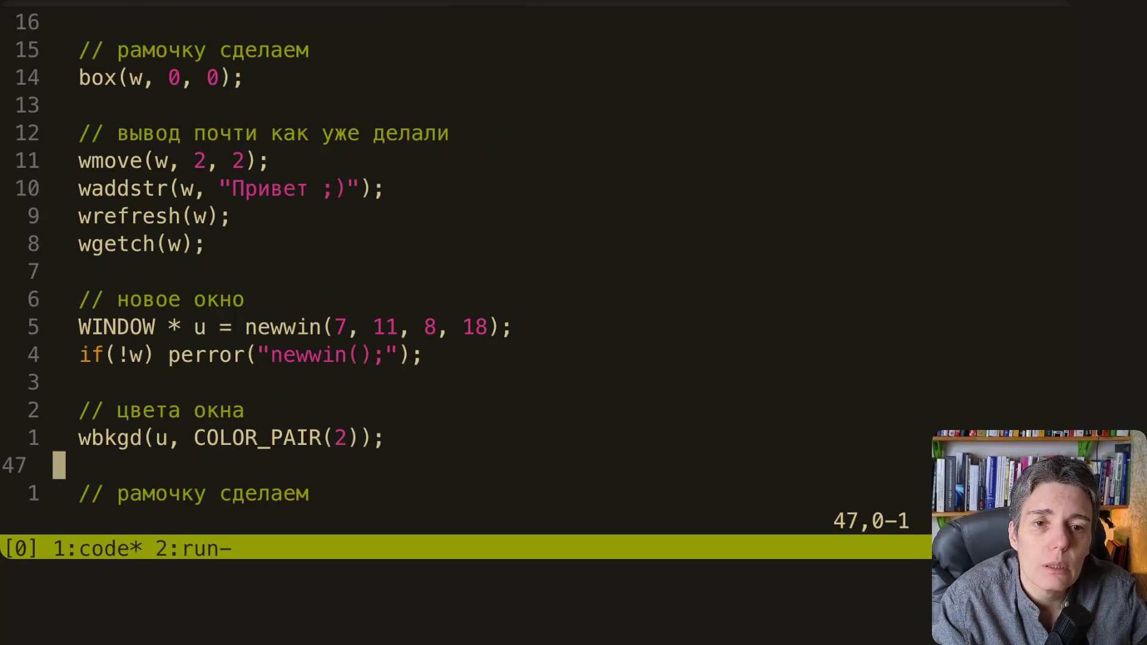
{"action": "key", "text": "k"}
{"action": "key", "text": "k"}
{"action": "key", "text": "k"}
{"action": "key", "text": "k"}
{"action": "key", "text": "k"}
{"action": "key", "text": "k"}
{"action": "key", "text": "j"}
{"action": "key", "text": "j"}
{"action": "key", "text": "j"}
{"action": "key", "text": "j"}
{"action": "key", "text": "j"}
{"action": "key", "text": "j"}
{"action": "key", "text": "j"}
{"action": "key", "text": "j"}
{"action": "key", "text": "j"}
{"action": "key", "text": "j"}
{"action": "key", "text": "j"}
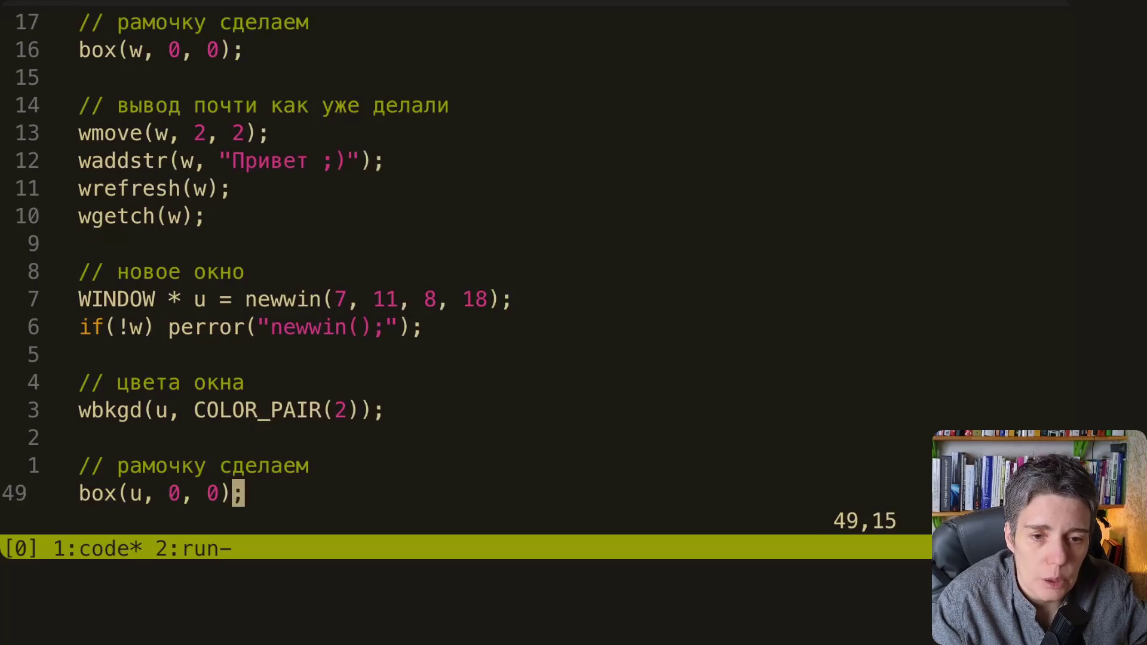
{"action": "key", "text": "j"}
{"action": "key", "text": "j"}
{"action": "key", "text": "j"}
{"action": "key", "text": "k"}
{"action": "key", "text": "k"}
{"action": "key", "text": "k"}
{"action": "key", "text": "k"}
{"action": "key", "text": "k"}
{"action": "key", "text": "l"}
{"action": "key", "text": "l"}
{"action": "key", "text": "l"}
{"action": "key", "text": "l"}
{"action": "key", "text": "l"}
{"action": "key", "text": "l"}
{"action": "key", "text": "l"}
{"action": "key", "text": "h"}
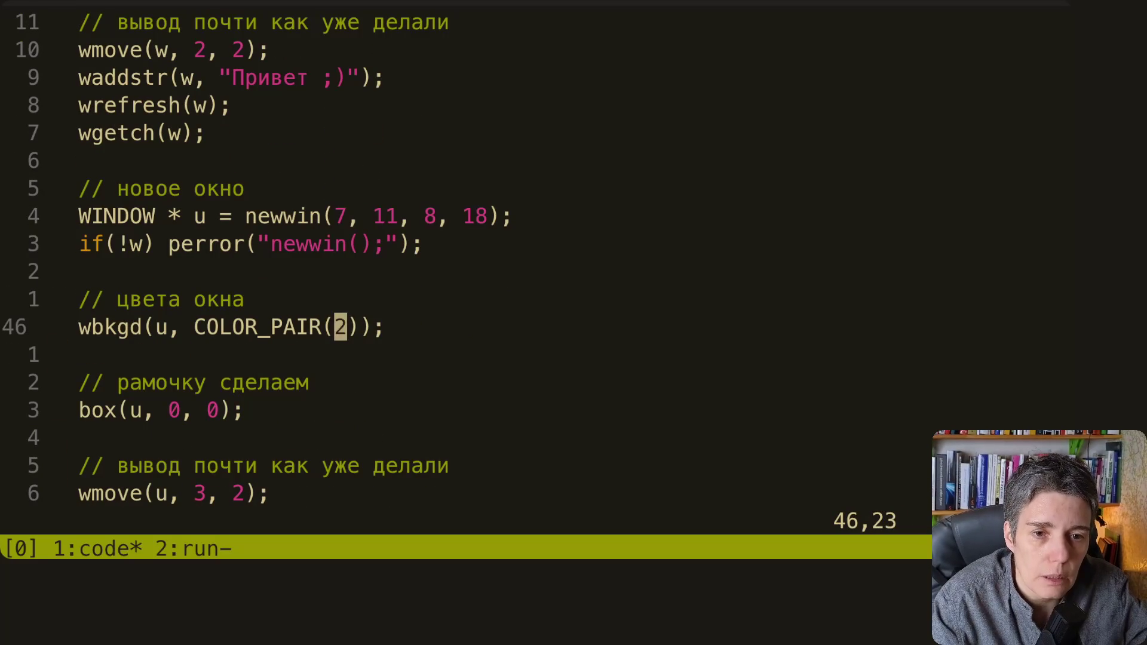
{"action": "key", "text": "j"}
{"action": "key", "text": "k"}
{"action": "key", "text": "h"}
{"action": "key", "text": "h"}
{"action": "key", "text": "h"}
{"action": "key", "text": "h"}
{"action": "key", "text": "h"}
{"action": "key", "text": "h"}
{"action": "key", "text": "h"}
{"action": "key", "text": "h"}
{"action": "key", "text": "h"}
{"action": "key", "text": "l"}
{"action": "key", "text": "l"}
{"action": "key", "text": "l"}
{"action": "key", "text": "l"}
{"action": "key", "text": "l"}
{"action": "key", "text": "l"}
{"action": "key", "text": "l"}
{"action": "key", "text": "l"}
{"action": "key", "text": "l"}
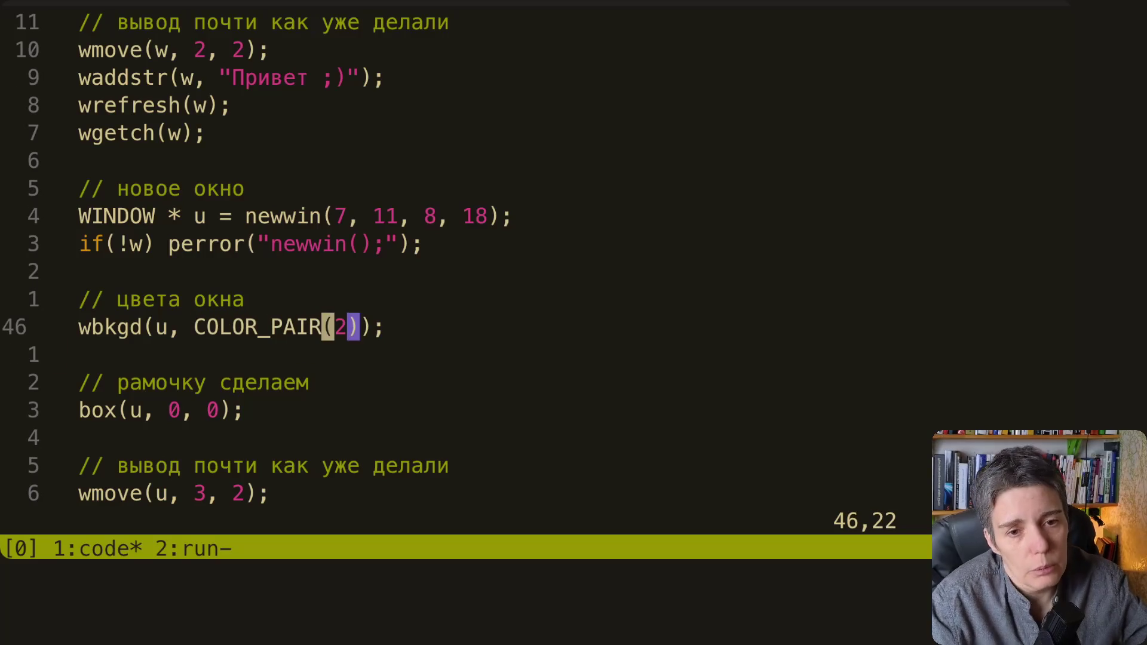
Step: Review the second window's text output lines and the newwin width argument 11
{"action": "key", "text": "j"}
{"action": "key", "text": "j"}
{"action": "key", "text": "j"}
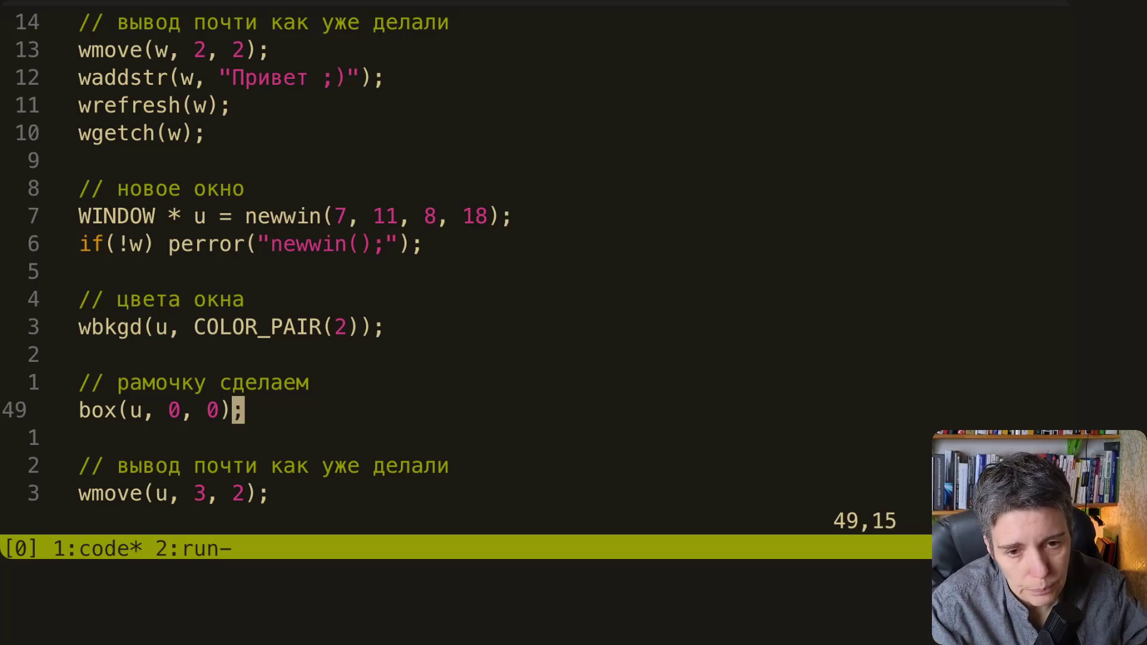
{"action": "key", "text": "j"}
{"action": "key", "text": "j"}
{"action": "key", "text": "j"}
{"action": "key", "text": "j"}
{"action": "key", "text": "j"}
{"action": "key", "text": "k"}
{"action": "key", "text": "k"}
{"action": "key", "text": "k"}
{"action": "key", "text": "k"}
{"action": "key", "text": "k"}
{"action": "key", "text": "k"}
{"action": "key", "text": "k"}
{"action": "key", "text": "k"}
{"action": "key", "text": "k"}
{"action": "key", "text": "k"}
{"action": "key", "text": "k"}
{"action": "key", "text": "k"}
{"action": "key", "text": "k"}
{"action": "key", "text": "j"}
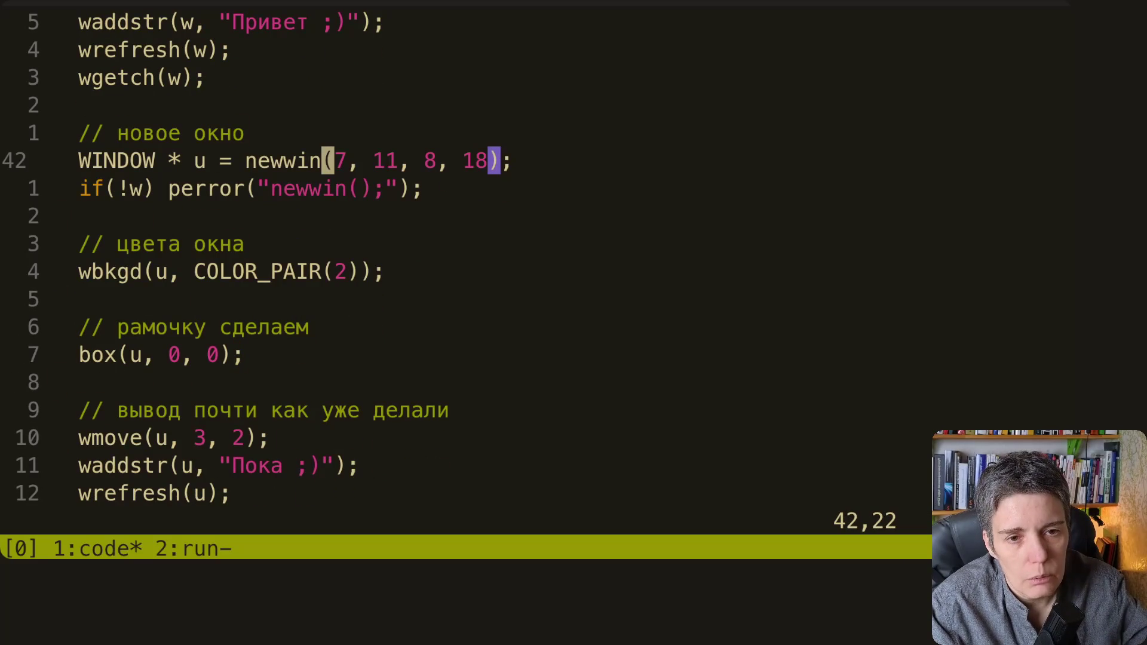
{"action": "key", "text": "j"}
{"action": "key", "text": "k"}
{"action": "key", "text": "l"}
{"action": "key", "text": "l"}
{"action": "key", "text": "l"}
{"action": "key", "text": "l"}
{"action": "key", "text": "l"}
{"action": "key", "text": "l"}
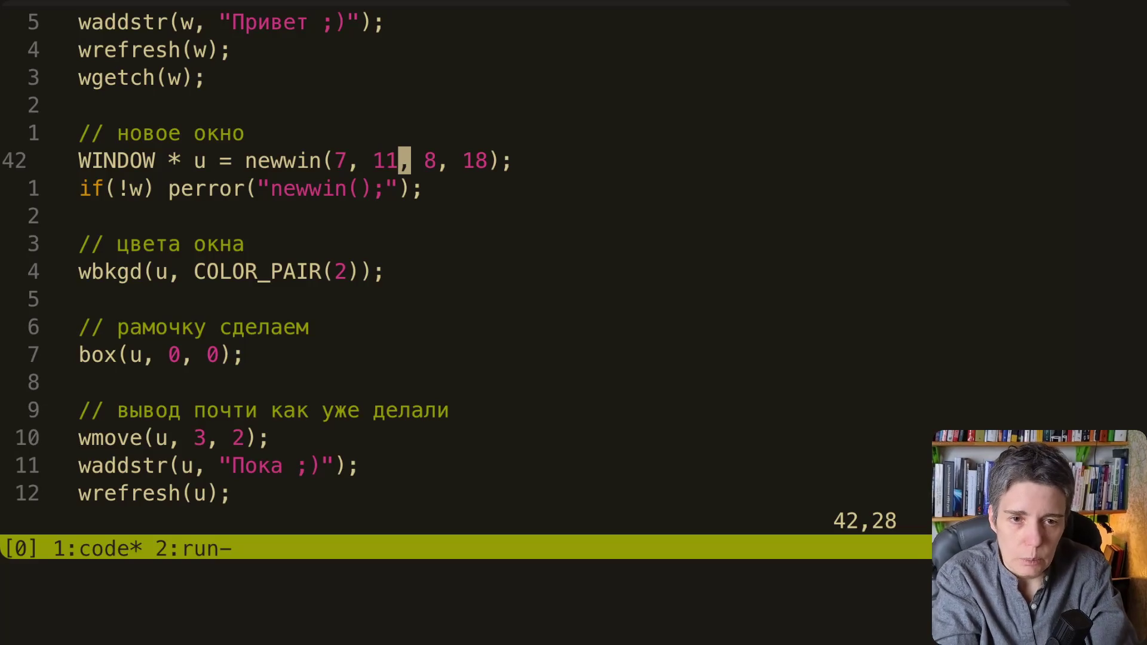
{"action": "key", "text": "j"}
{"action": "key", "text": "k"}
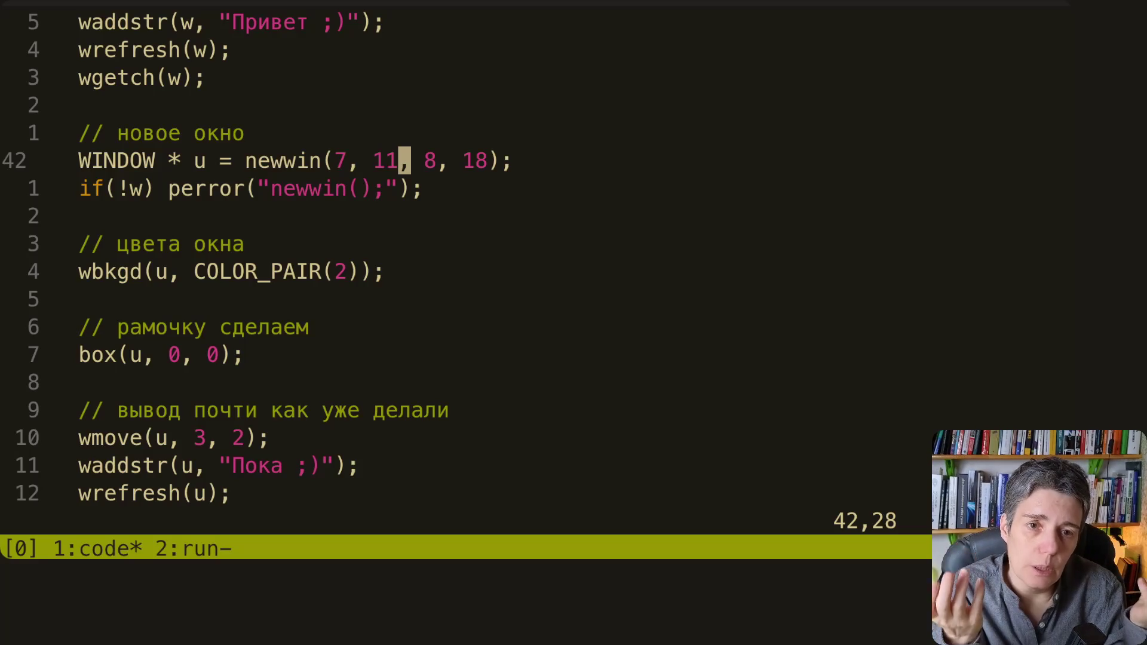
Step: Change the second window's border call to box(u, '\0', 0)
{"action": "key", "text": "j"}
{"action": "key", "text": "j"}
{"action": "key", "text": "j"}
{"action": "key", "text": "j"}
{"action": "key", "text": "j"}
{"action": "key", "text": "j"}
{"action": "key", "text": "h"}
{"action": "key", "text": "h"}
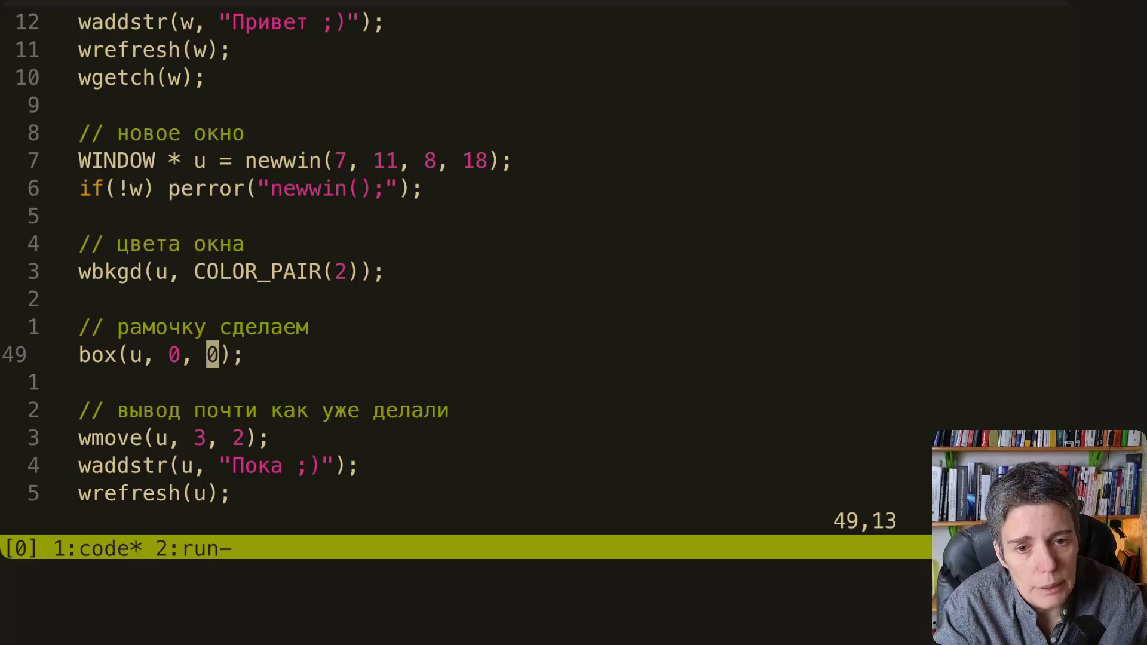
{"action": "key", "text": "h"}
{"action": "key", "text": "h"}
{"action": "key", "text": "h"}
{"action": "key", "text": "h"}
{"action": "key", "text": "l"}
{"action": "key", "text": "l"}
{"action": "key", "text": "l"}
{"action": "key", "text": "l"}
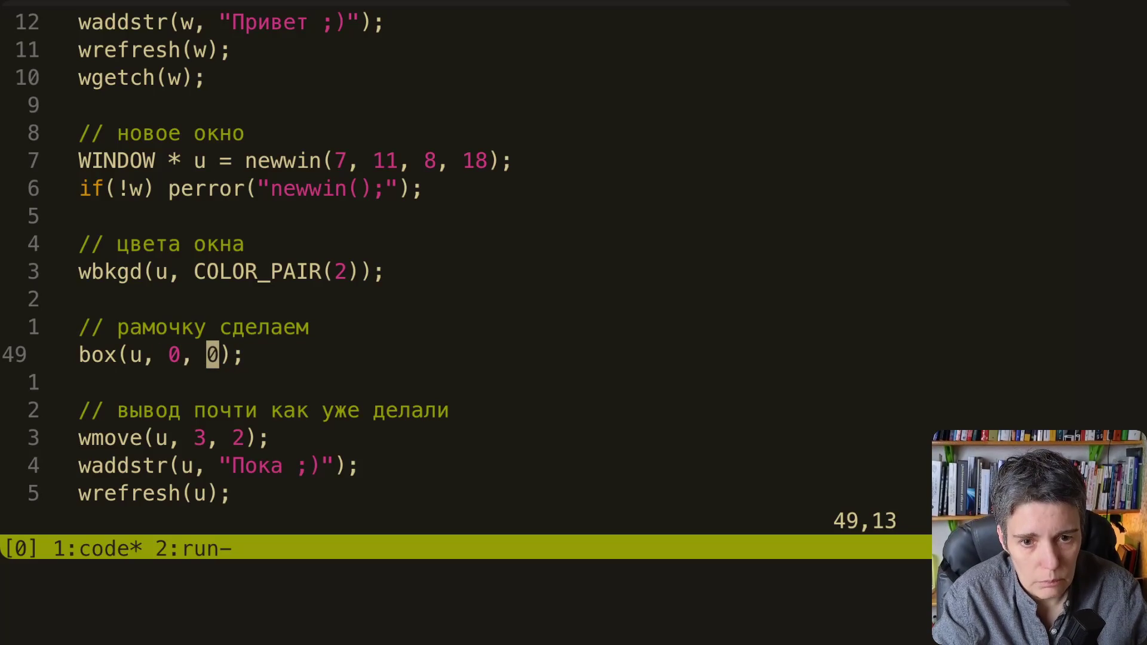
{"action": "key", "text": "h"}
{"action": "key", "text": "h"}
{"action": "key", "text": "h"}
{"action": "key", "text": "i"}
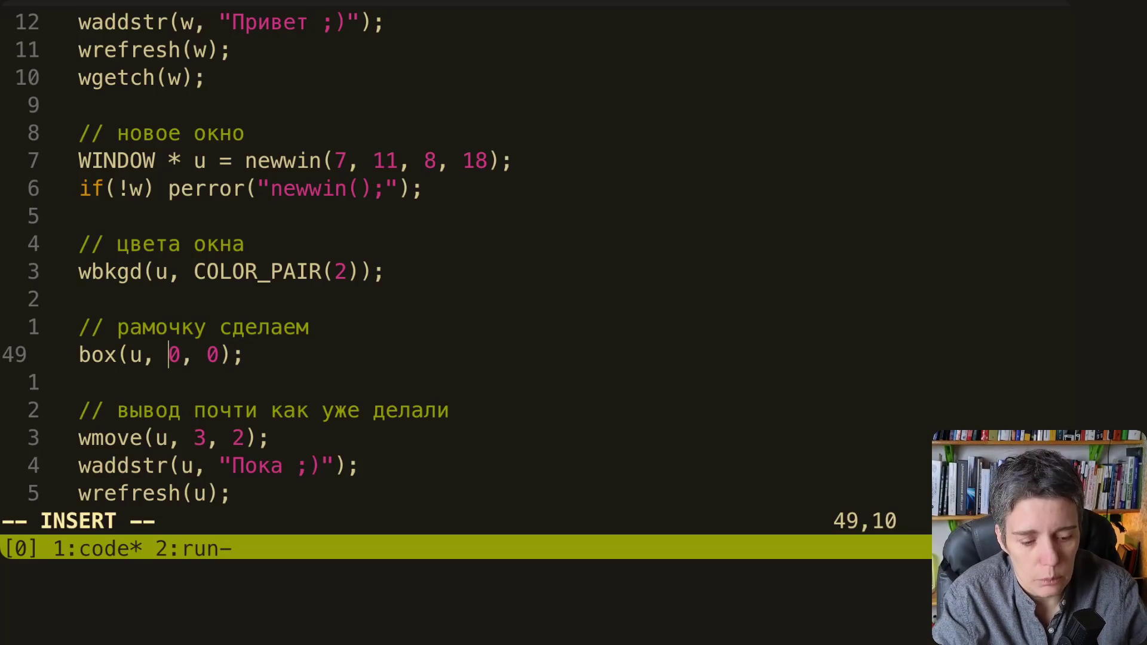
{"action": "type", "text": "'"}
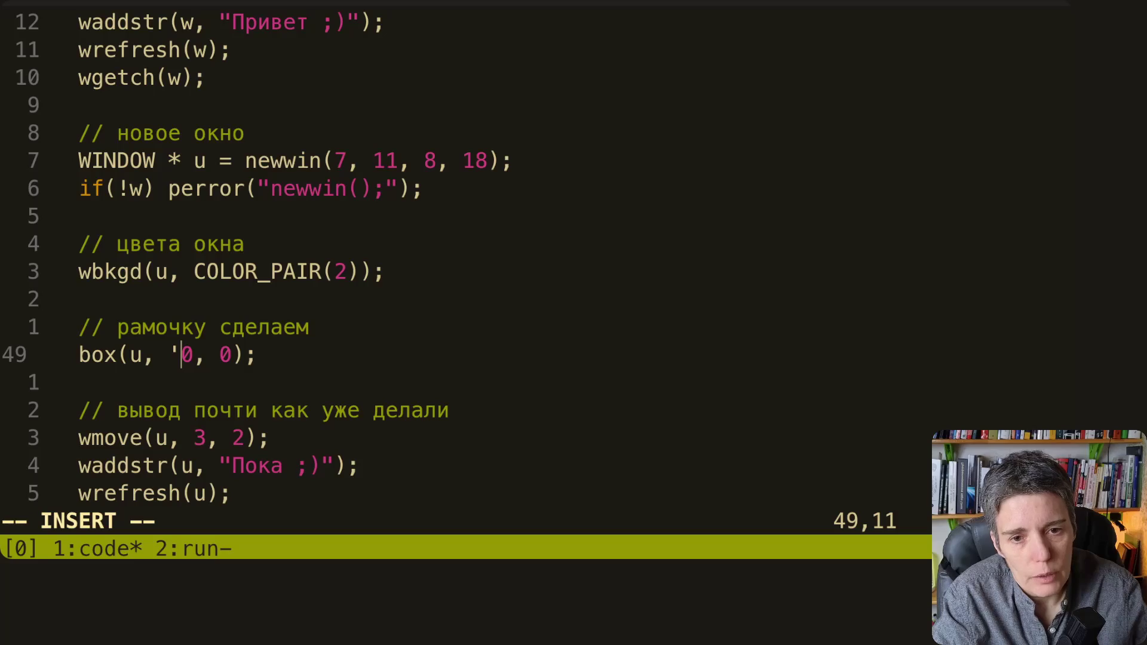
{"action": "type", "text": "\\0"}
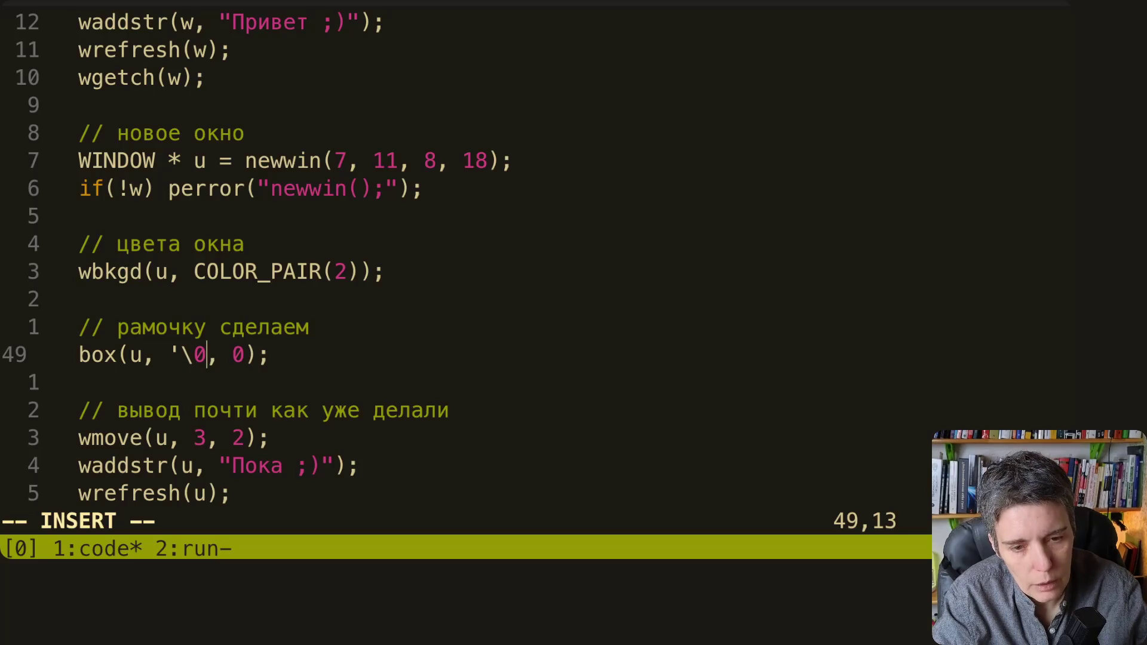
{"action": "type", "text": "'"}
{"action": "key", "text": "Escape"}
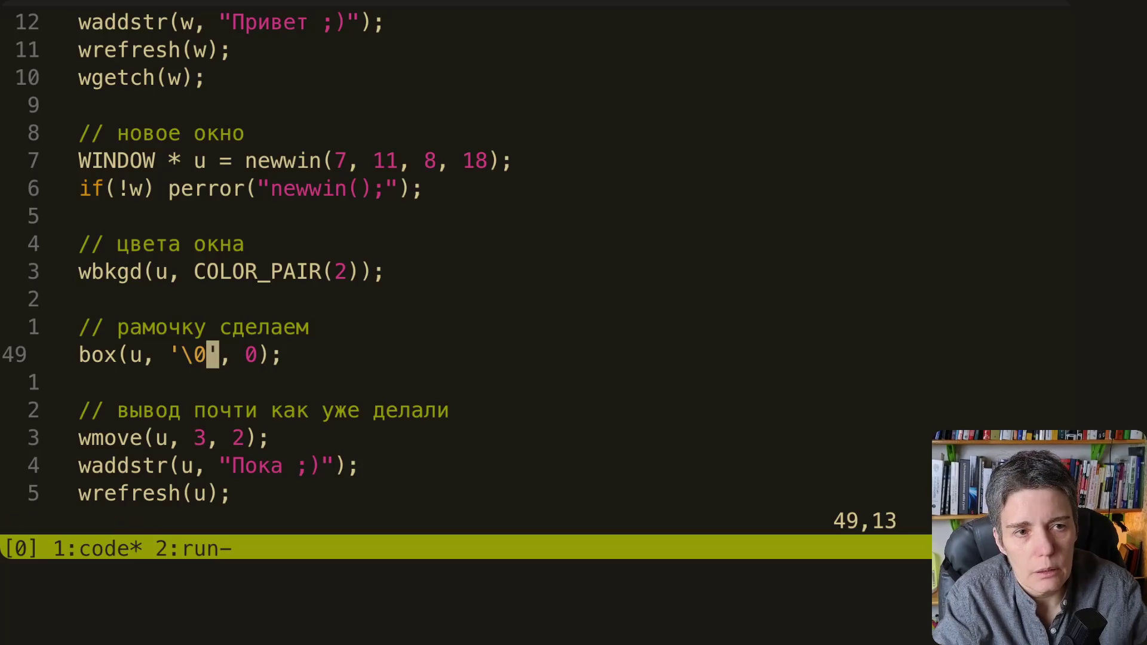
{"action": "type", "text": ":wq"}
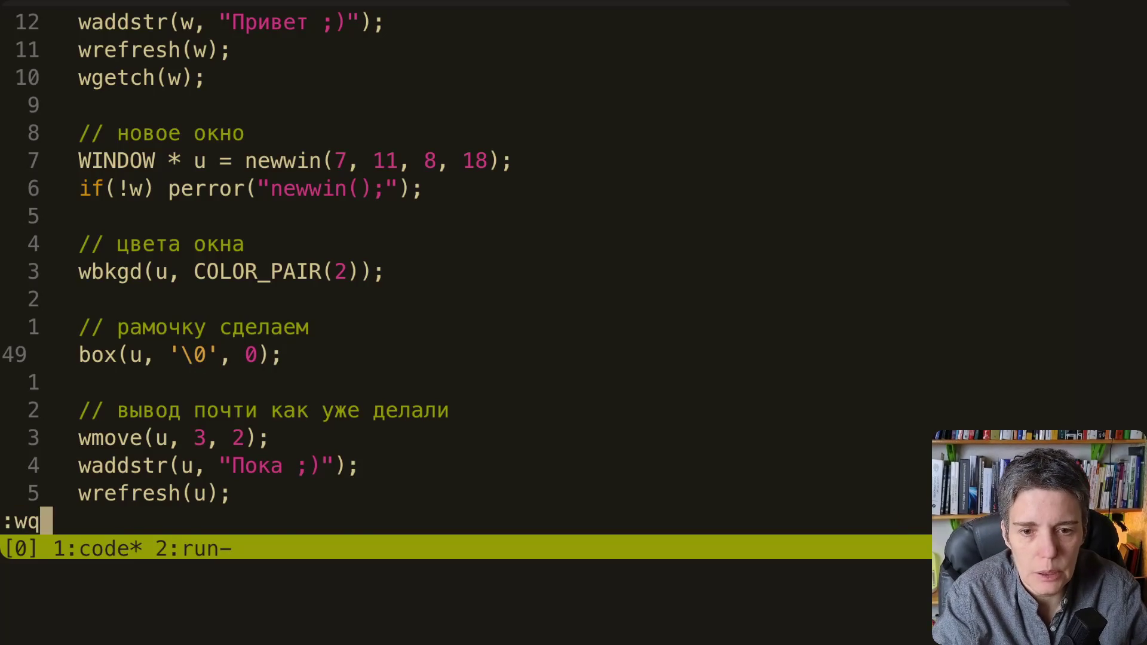
Step: Save colors.c, rebuild and run the two-window program, then reopen colors.c in Vim
{"action": "key", "text": "Return"}
{"action": "type", "text": "make"}
{"action": "key", "text": "Return"}
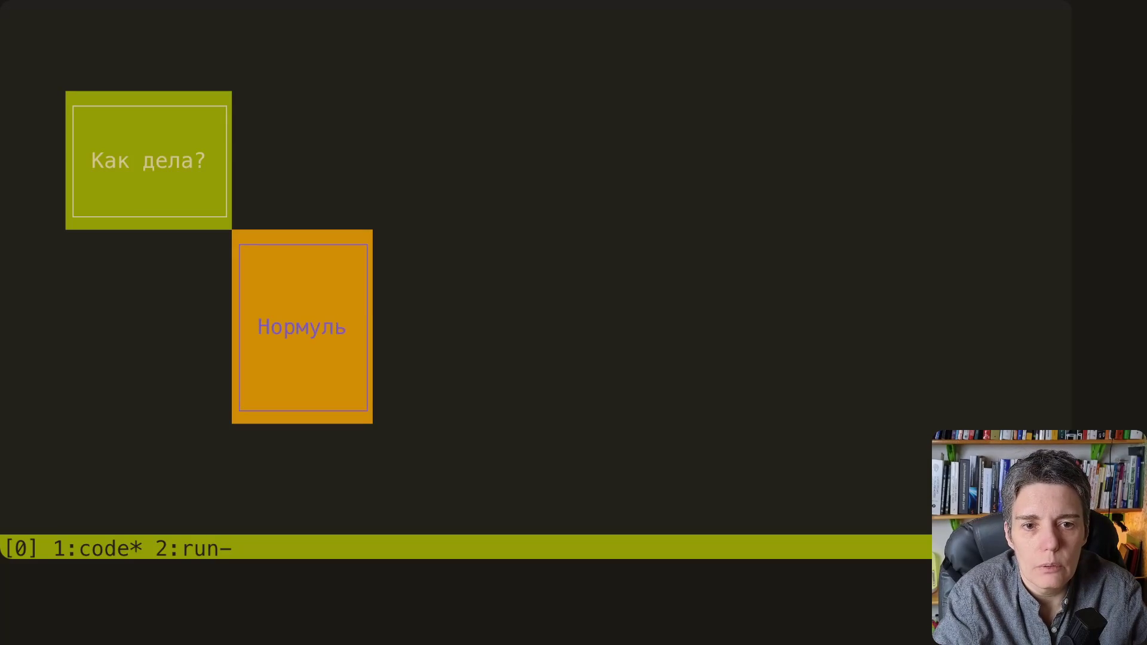
{"action": "key", "text": "Up"}
{"action": "key", "text": "Up"}
{"action": "key", "text": "Return"}
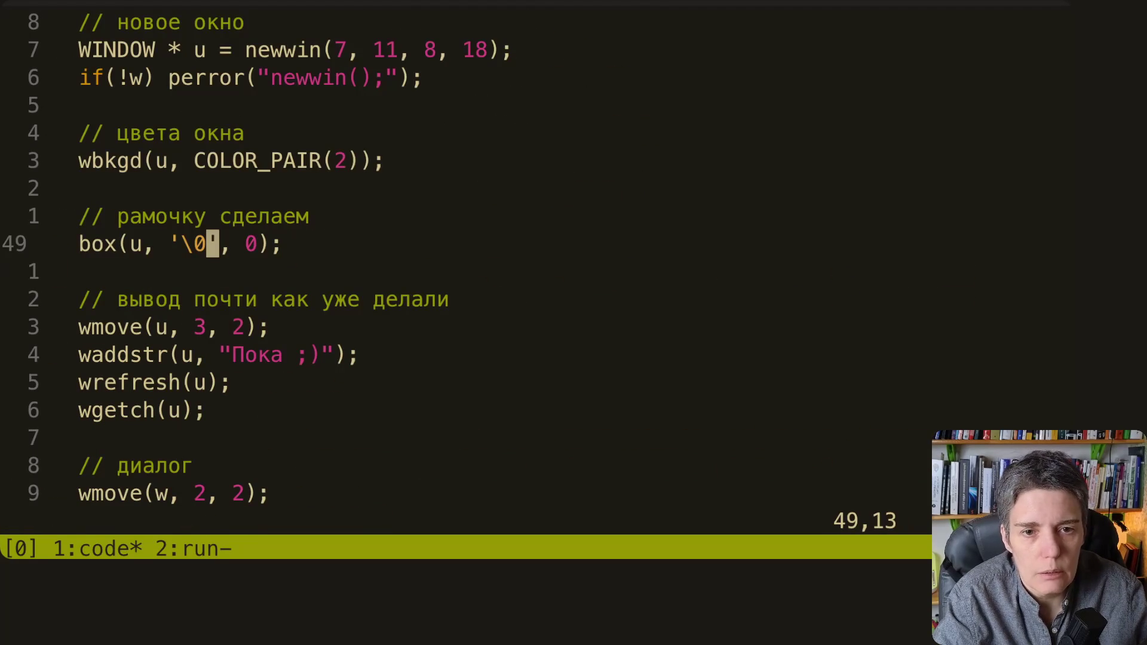
Step: Revert the border call back to box(u, 0, 0) and save the reverted colors.c
{"action": "key", "text": "h"}
{"action": "key", "text": "h"}
{"action": "key", "text": "l"}
{"action": "key", "text": "l"}
{"action": "key", "text": "i"}
{"action": "key", "text": "BackSpace"}
{"action": "key", "text": "BackSpace"}
{"action": "key", "text": "BackSpace"}
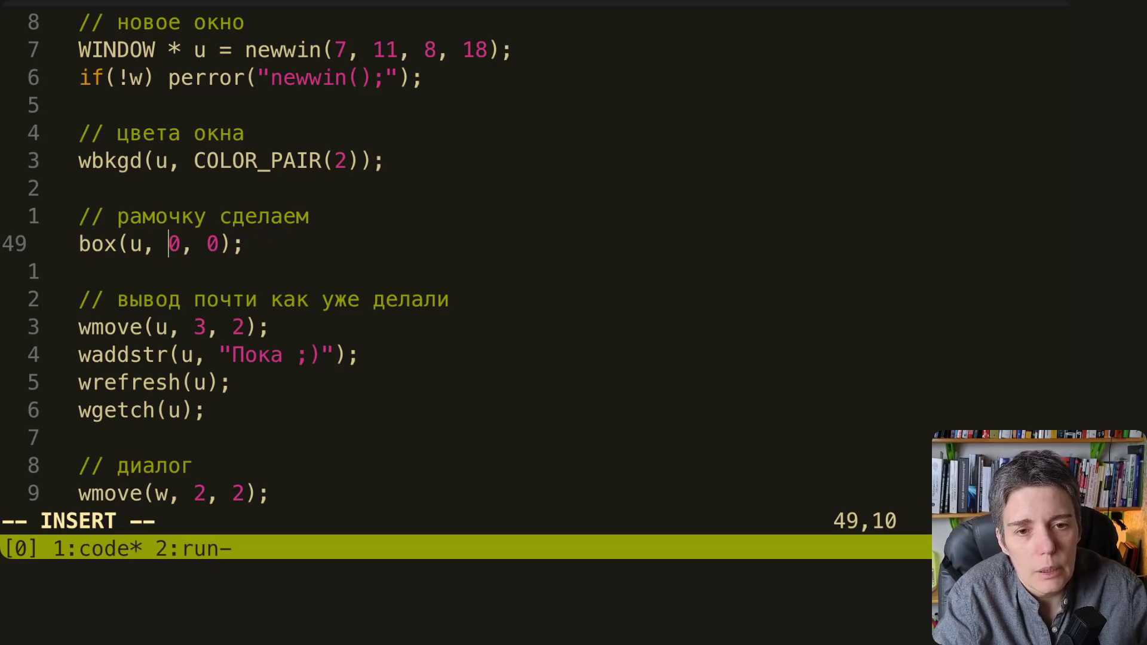
{"action": "key", "text": "Escape"}
{"action": "type", "text": ":w"}
{"action": "key", "text": "Return"}
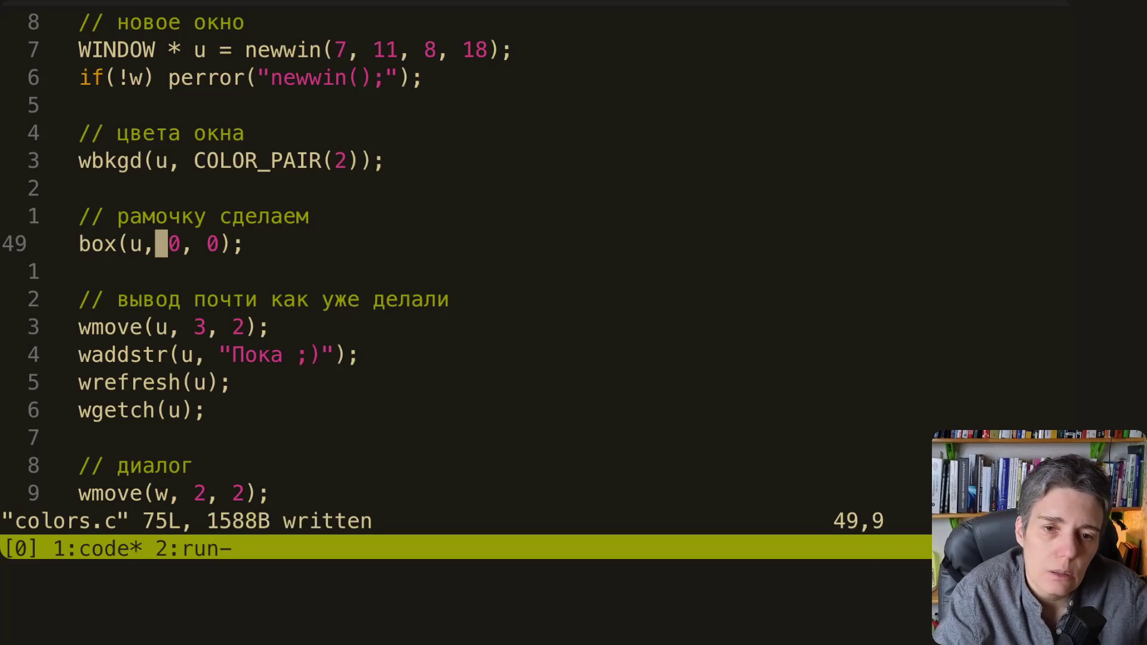
{"action": "key", "text": "j"}
{"action": "key", "text": "j"}
{"action": "key", "text": "j"}
Step: Review the dialog code from the waddstr output through the Нормуль line to the final wgetch
{"action": "key", "text": "k"}
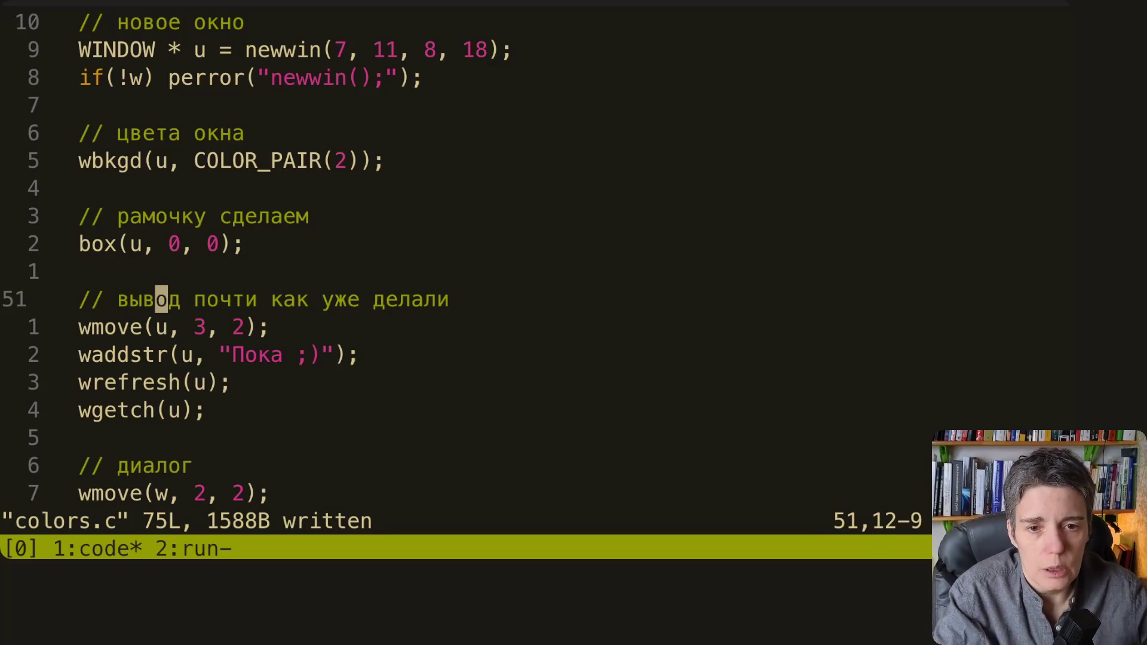
{"action": "key", "text": "j"}
{"action": "key", "text": "j"}
{"action": "key", "text": "j"}
{"action": "key", "text": "j"}
{"action": "key", "text": "j"}
{"action": "key", "text": "j"}
{"action": "key", "text": "j"}
{"action": "key", "text": "j"}
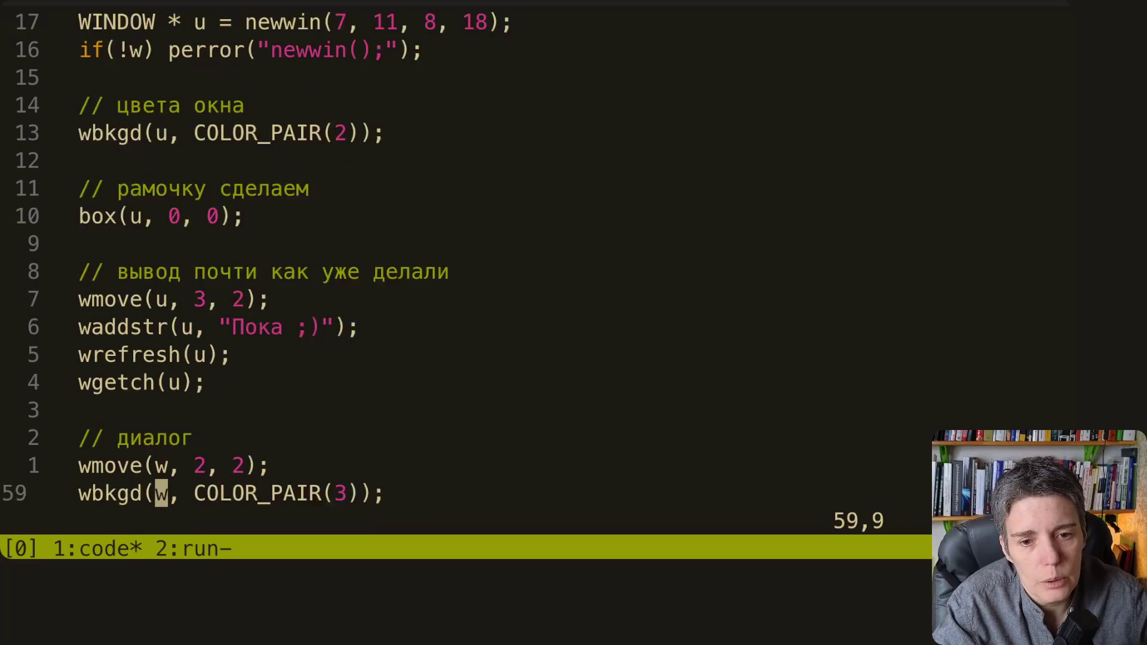
{"action": "key", "text": "j"}
{"action": "key", "text": "j"}
{"action": "key", "text": "j"}
{"action": "key", "text": "k"}
{"action": "key", "text": "k"}
{"action": "key", "text": "k"}
{"action": "key", "text": "j"}
{"action": "key", "text": "j"}
{"action": "key", "text": "j"}
{"action": "key", "text": "j"}
{"action": "key", "text": "j"}
{"action": "key", "text": "j"}
{"action": "key", "text": "j"}
{"action": "key", "text": "j"}
{"action": "key", "text": "j"}
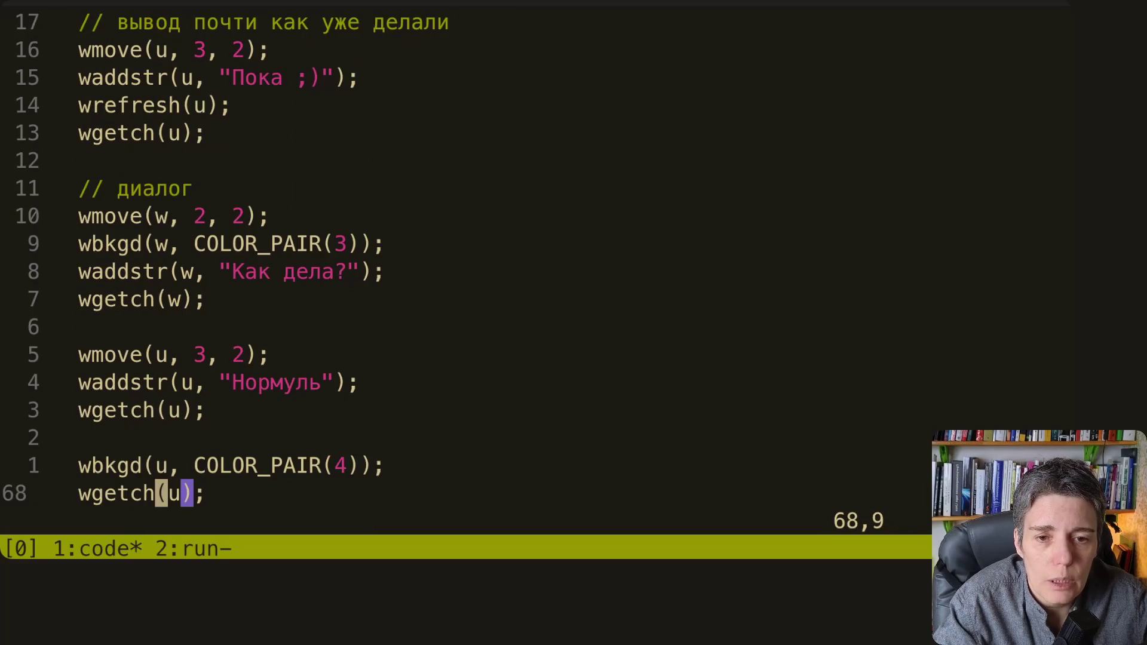
{"action": "key", "text": "k"}
{"action": "key", "text": "k"}
{"action": "key", "text": "k"}
{"action": "key", "text": "k"}
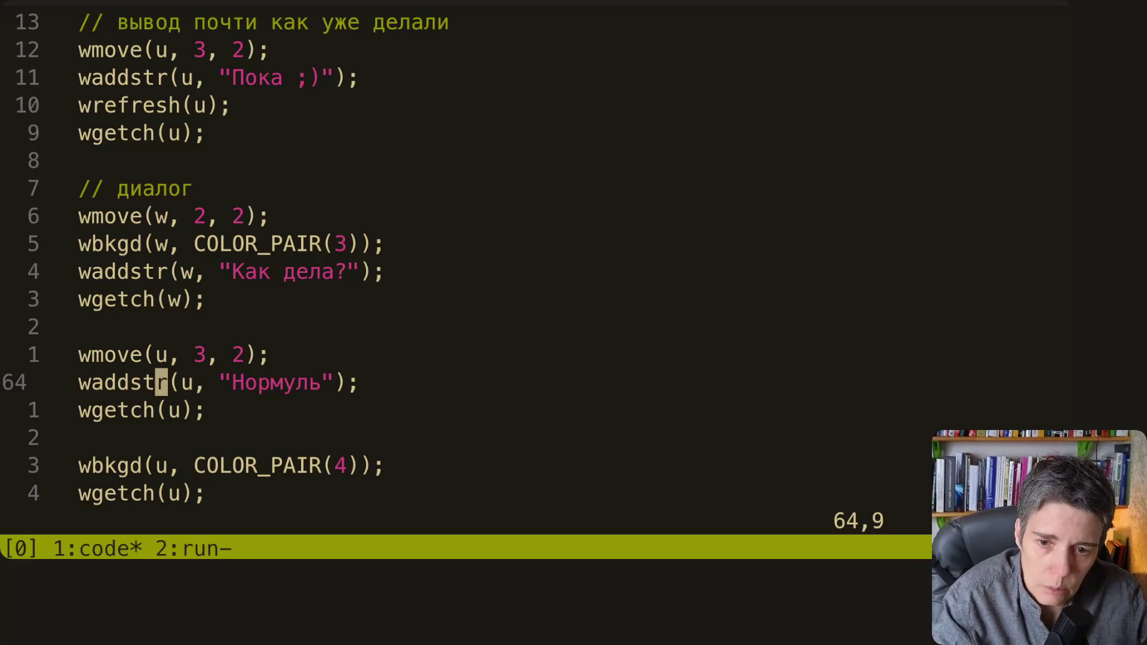
{"action": "key", "text": "j"}
{"action": "key", "text": "j"}
{"action": "key", "text": "j"}
{"action": "key", "text": "j"}
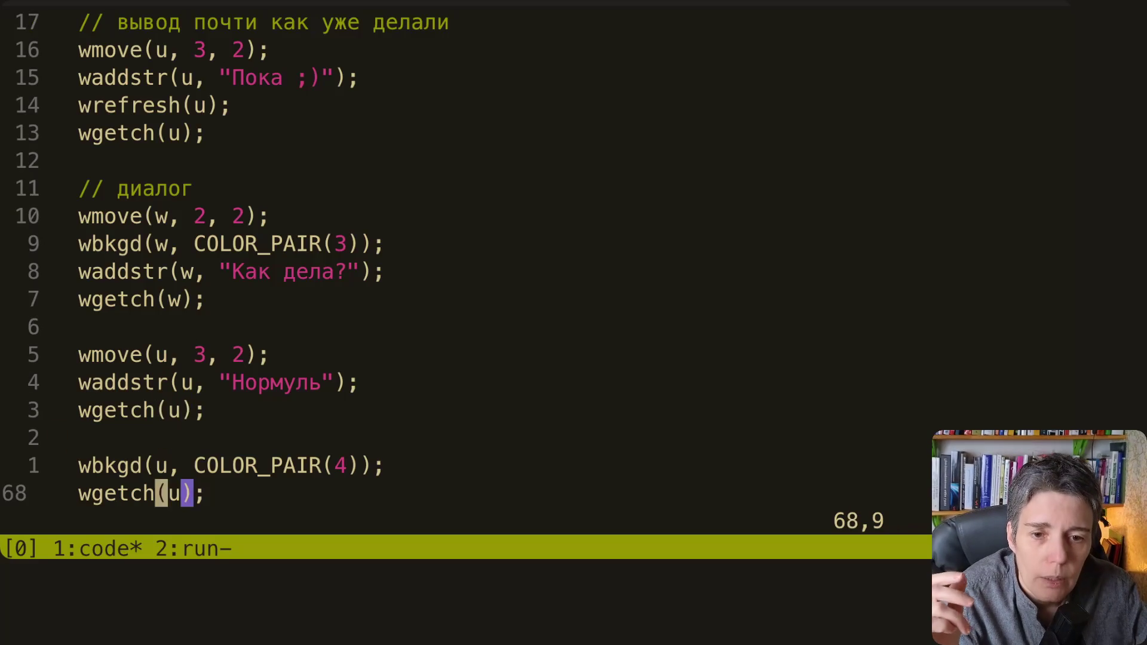
{"action": "key", "text": "j"}
{"action": "key", "text": "j"}
{"action": "key", "text": "j"}
{"action": "key", "text": "k"}
{"action": "key", "text": "k"}
{"action": "key", "text": "k"}
{"action": "key", "text": "k"}
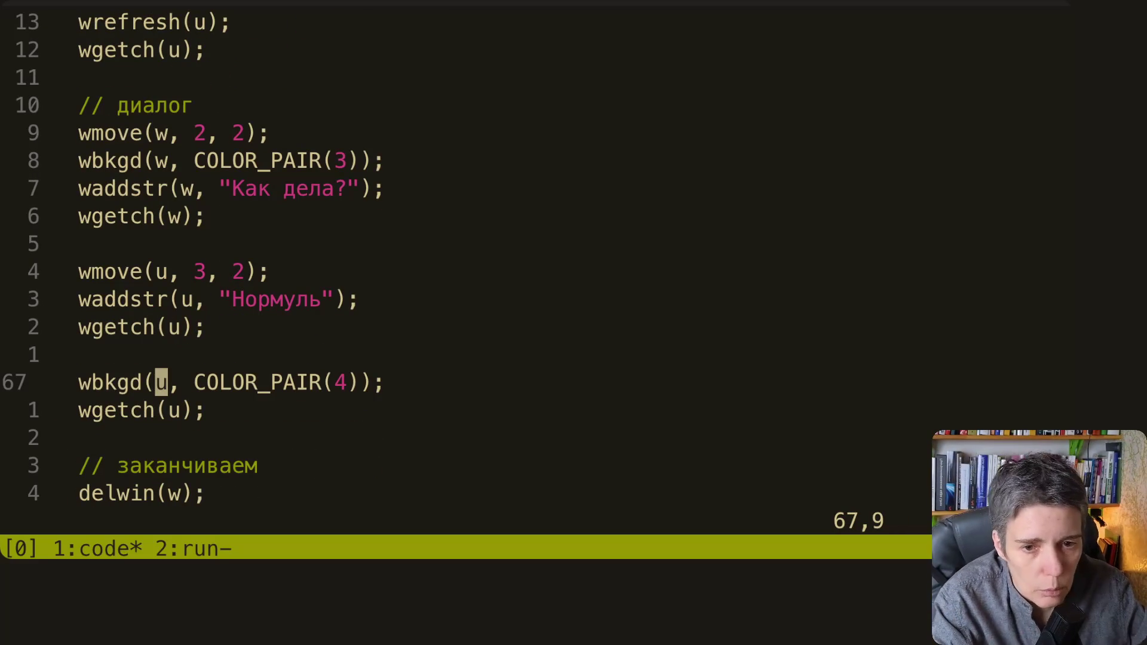
Step: Look over the background recolour, the following wgetch, the cleanup code and the border drawing
{"action": "key", "text": "j"}
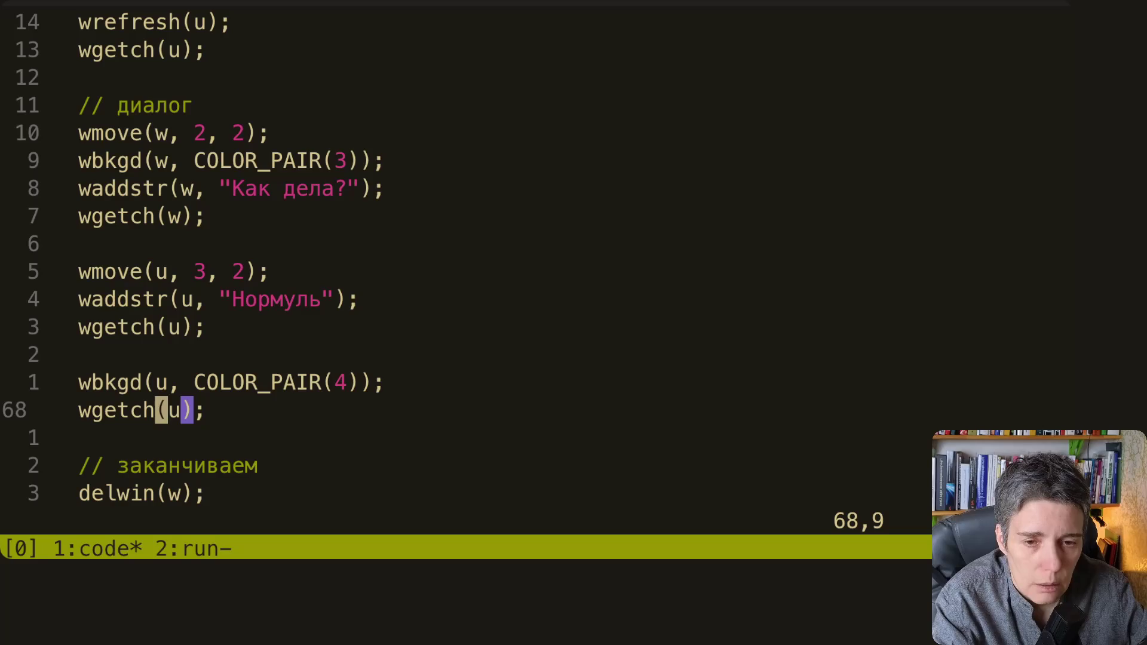
{"action": "key", "text": "k"}
{"action": "key", "text": "j"}
{"action": "key", "text": "j"}
{"action": "key", "text": "j"}
{"action": "key", "text": "j"}
{"action": "key", "text": "j"}
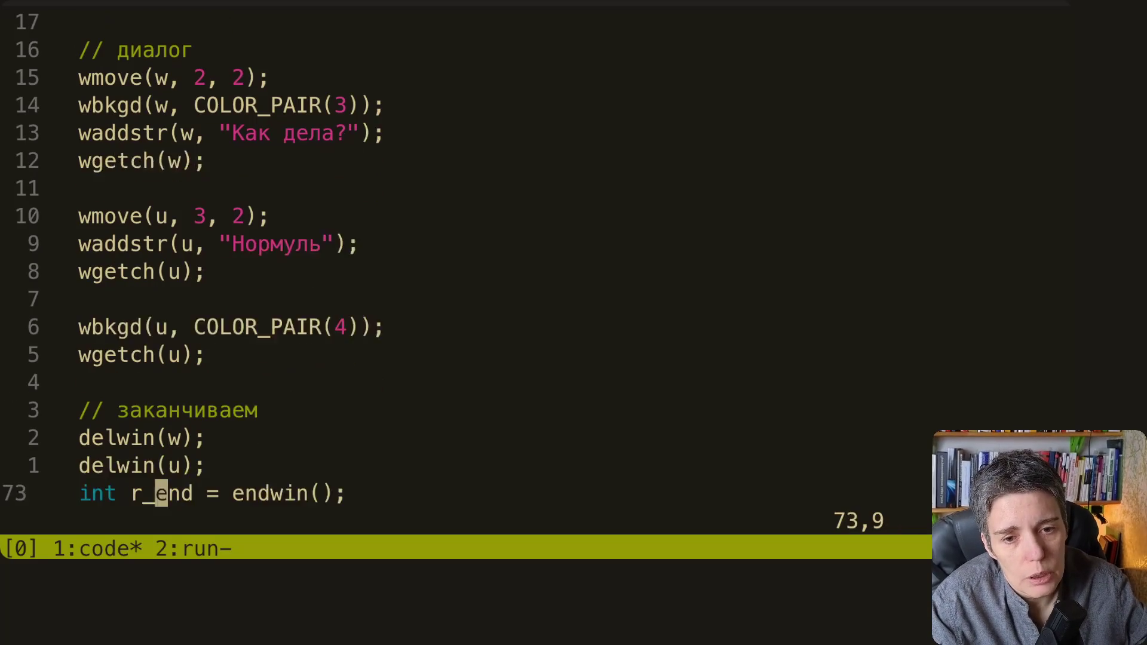
{"action": "key", "text": "k"}
{"action": "key", "text": "k"}
{"action": "key", "text": "k"}
{"action": "key", "text": "k"}
{"action": "key", "text": "k"}
{"action": "key", "text": "k"}
{"action": "key", "text": "k"}
{"action": "key", "text": "k"}
{"action": "key", "text": "k"}
{"action": "key", "text": "k"}
{"action": "key", "text": "k"}
{"action": "key", "text": "k"}
{"action": "key", "text": "k"}
{"action": "key", "text": "k"}
{"action": "key", "text": "k"}
{"action": "key", "text": "k"}
{"action": "key", "text": "k"}
{"action": "key", "text": "k"}
{"action": "key", "text": "k"}
{"action": "key", "text": "k"}
{"action": "key", "text": "k"}
{"action": "key", "text": "j"}
{"action": "key", "text": "k"}
{"action": "key", "text": "k"}
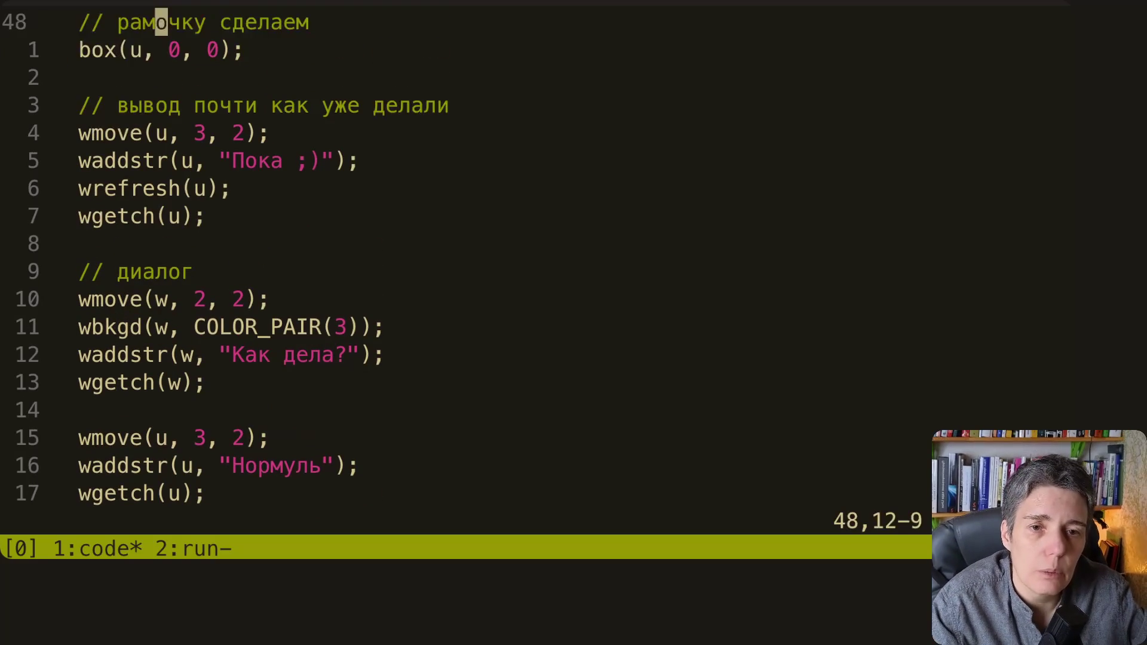
{"action": "key", "text": "k"}
{"action": "key", "text": "j"}
{"action": "key", "text": "j"}
{"action": "key", "text": "j"}
{"action": "key", "text": "j"}
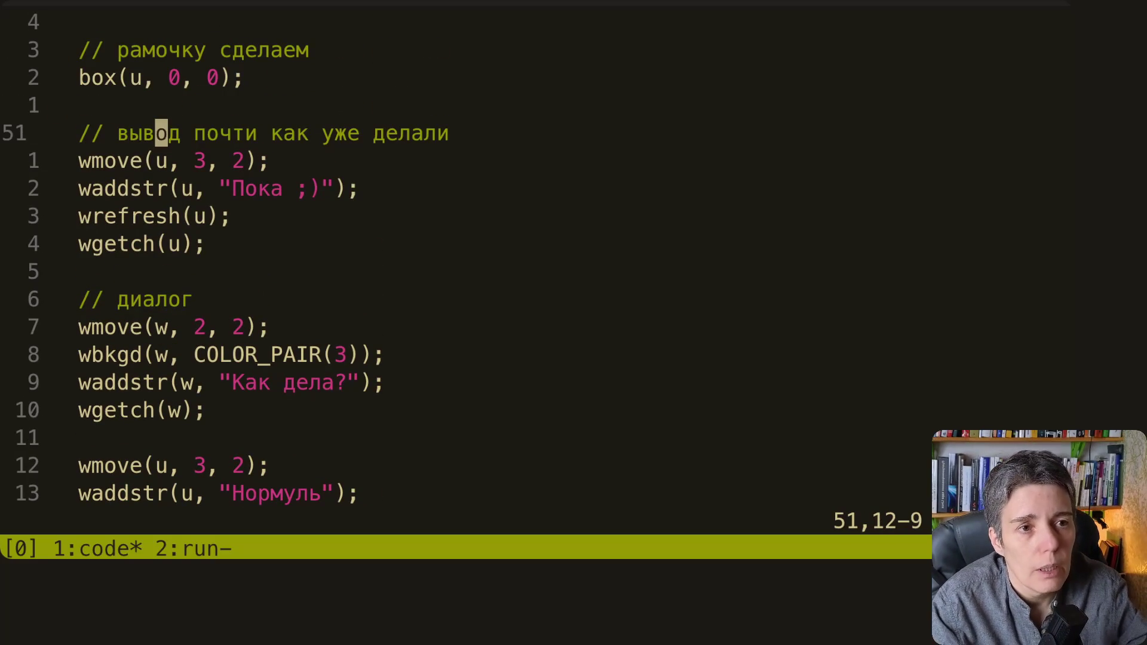
Step: Save colors.c, quit Vim and switch over to the lecture notes
{"action": "key", "text": "colon"}
{"action": "type", "text": "wq"}
{"action": "key", "text": "Return"}
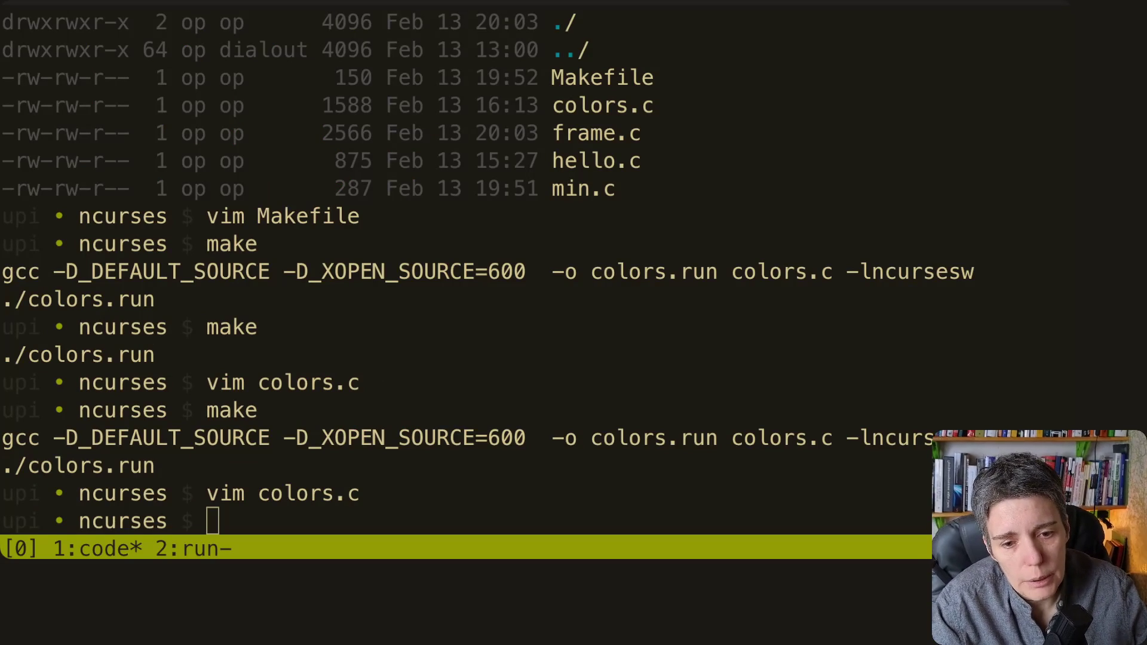
{"action": "key", "text": "alt+Tab"}
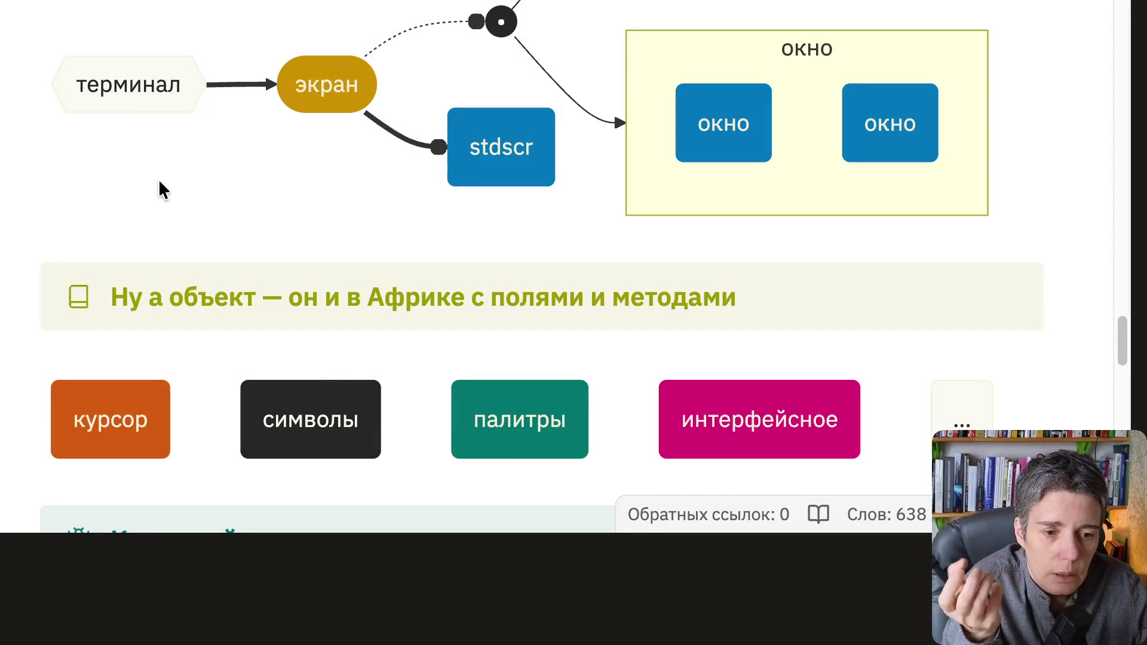
{"action": "scroll", "coordinate": [166, 180], "scroll_direction": "up", "scroll_amount": 3}
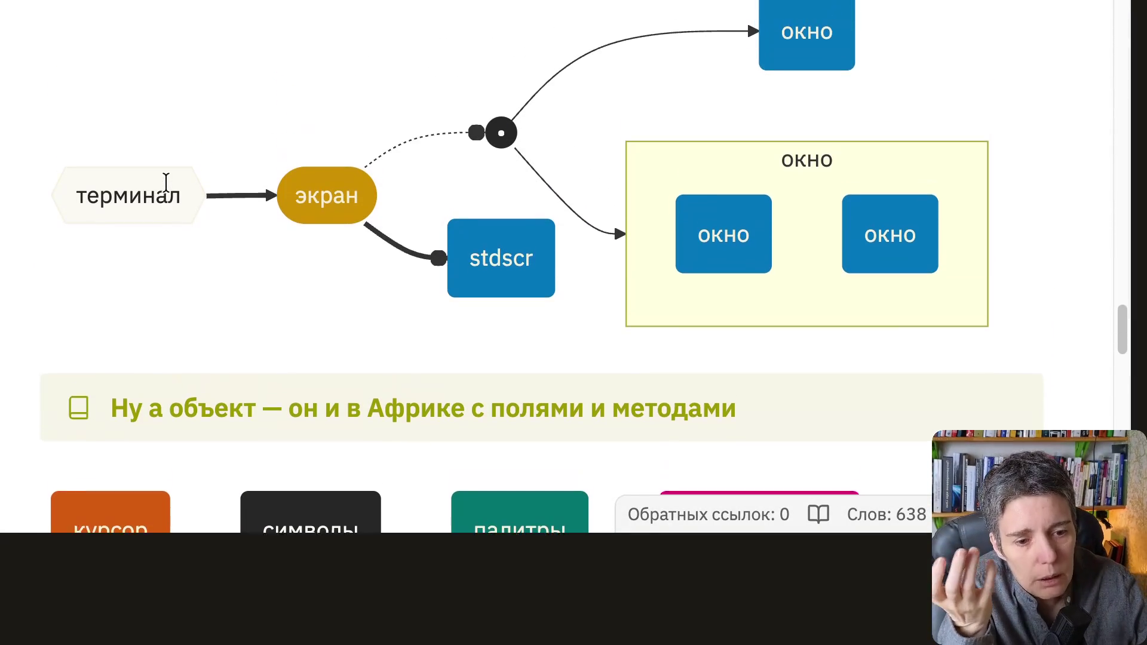
{"action": "scroll", "coordinate": [166, 180], "scroll_direction": "up", "scroll_amount": 3}
{"action": "scroll", "coordinate": [166, 180], "scroll_direction": "down", "scroll_amount": 1}
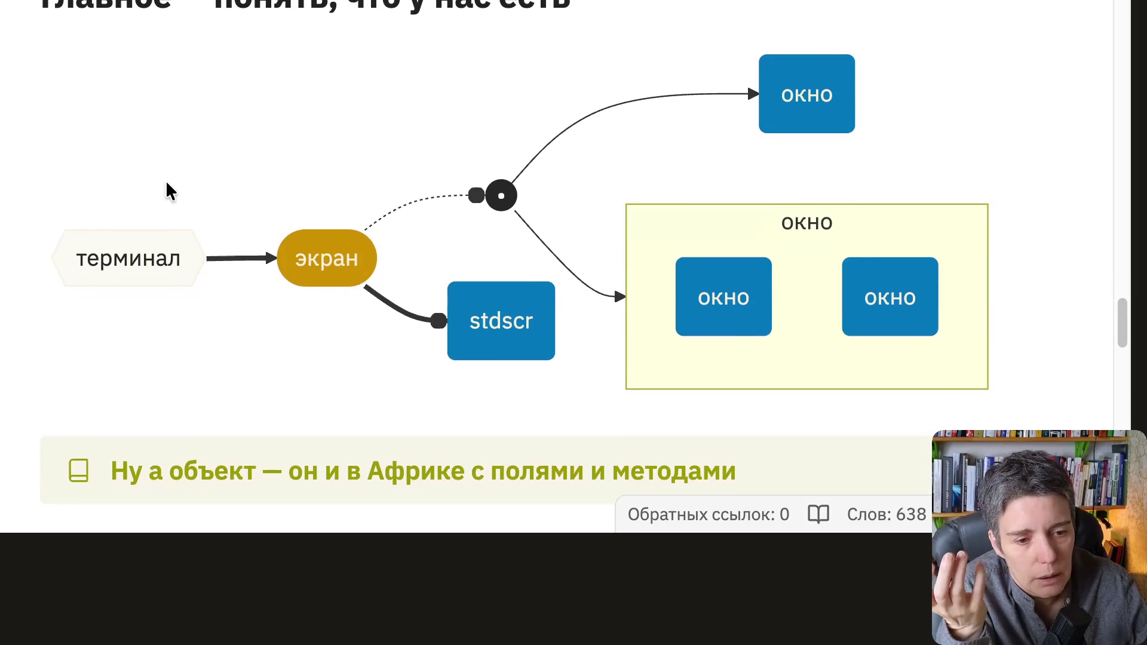
{"action": "scroll", "coordinate": [166, 180], "scroll_direction": "down", "scroll_amount": 1}
{"action": "scroll", "coordinate": [166, 181], "scroll_direction": "down", "scroll_amount": 1}
{"action": "scroll", "coordinate": [166, 181], "scroll_direction": "down", "scroll_amount": 1}
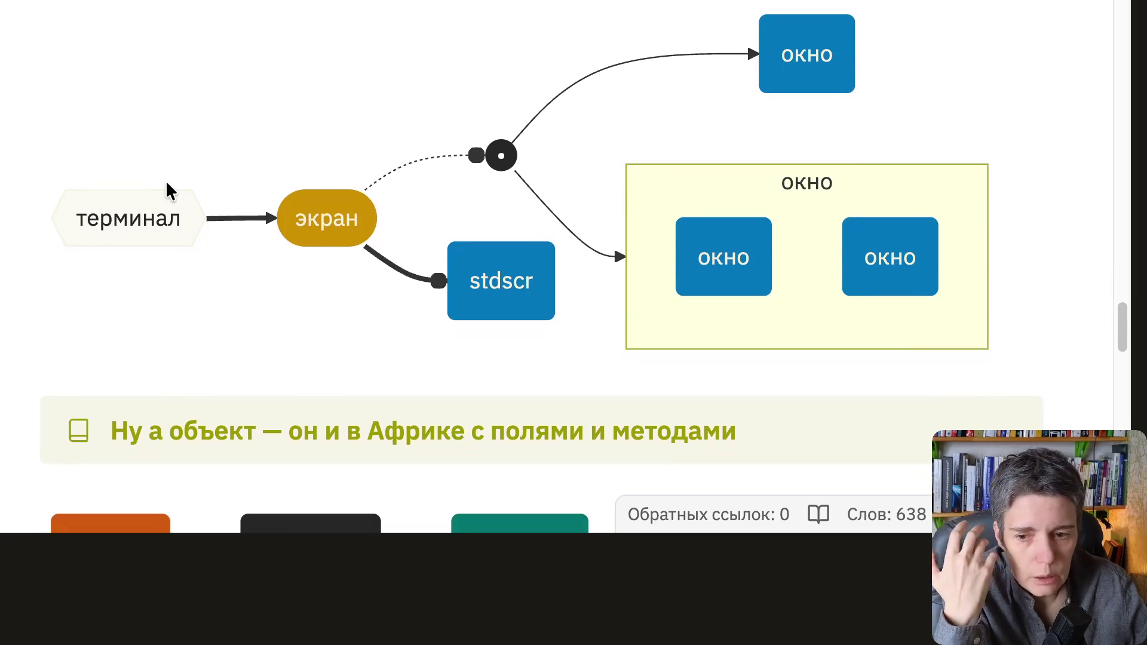
{"action": "scroll", "coordinate": [166, 180], "scroll_direction": "down", "scroll_amount": 1}
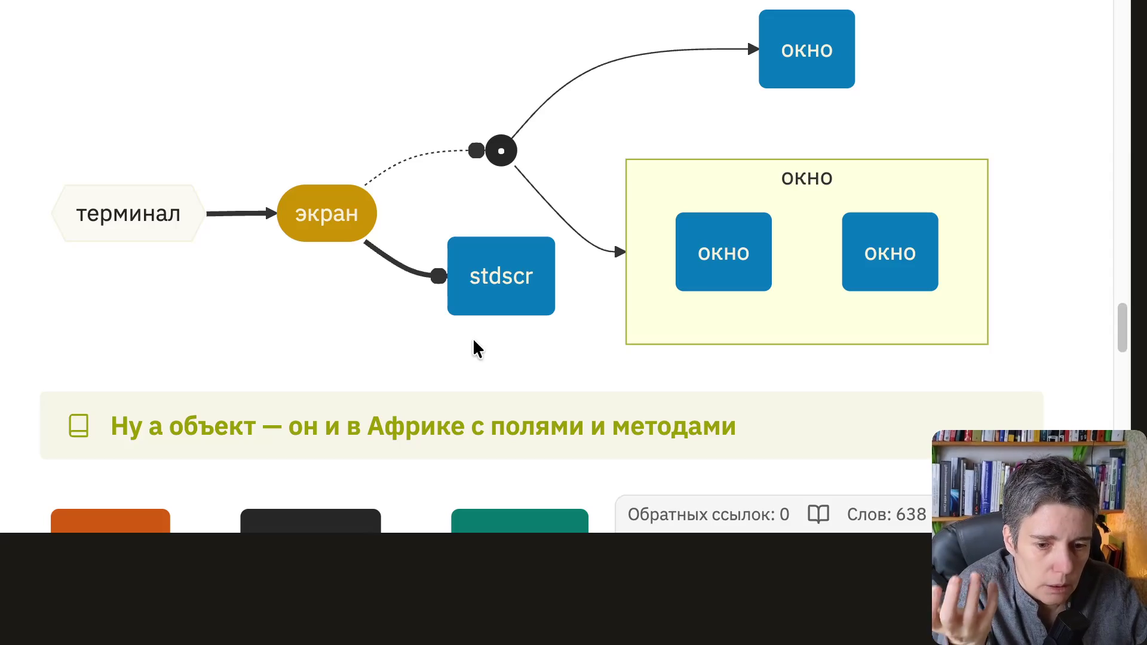
{"action": "scroll", "coordinate": [472, 338], "scroll_direction": "down", "scroll_amount": 2}
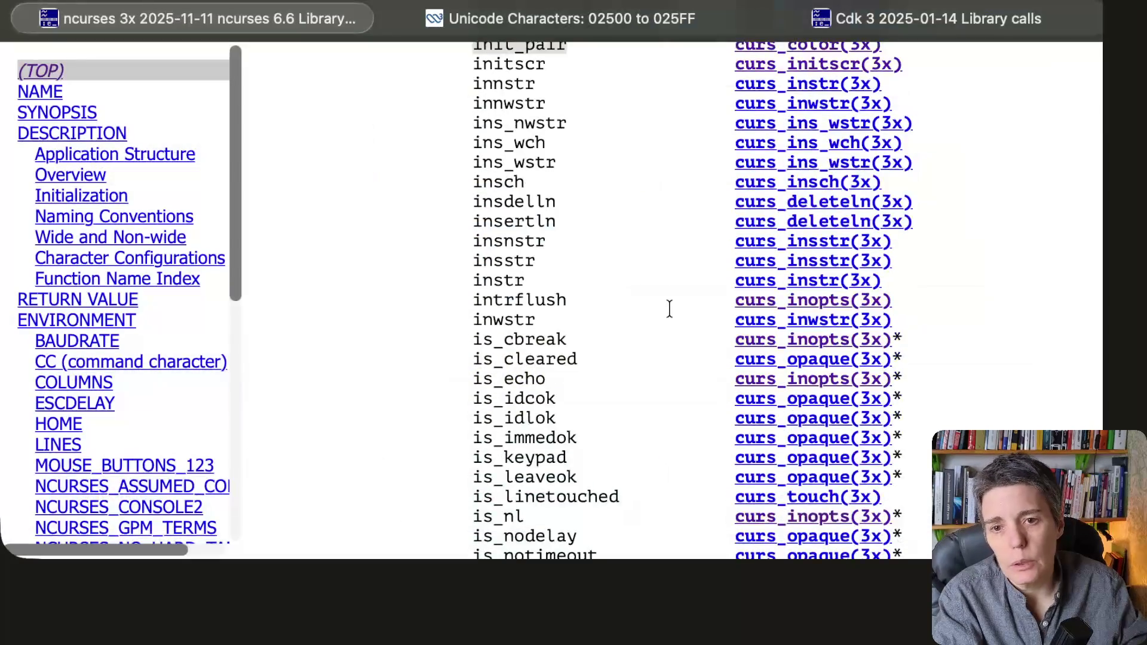
{"action": "scroll", "coordinate": [666, 311], "scroll_direction": "down", "scroll_amount": 5}
{"action": "scroll", "coordinate": [667, 311], "scroll_direction": "down", "scroll_amount": 5}
{"action": "scroll", "coordinate": [666, 311], "scroll_direction": "down", "scroll_amount": 5}
{"action": "scroll", "coordinate": [667, 311], "scroll_direction": "down", "scroll_amount": 5}
{"action": "scroll", "coordinate": [667, 310], "scroll_direction": "down", "scroll_amount": 5}
{"action": "scroll", "coordinate": [667, 311], "scroll_direction": "down", "scroll_amount": 5}
{"action": "scroll", "coordinate": [667, 313], "scroll_direction": "down", "scroll_amount": 5}
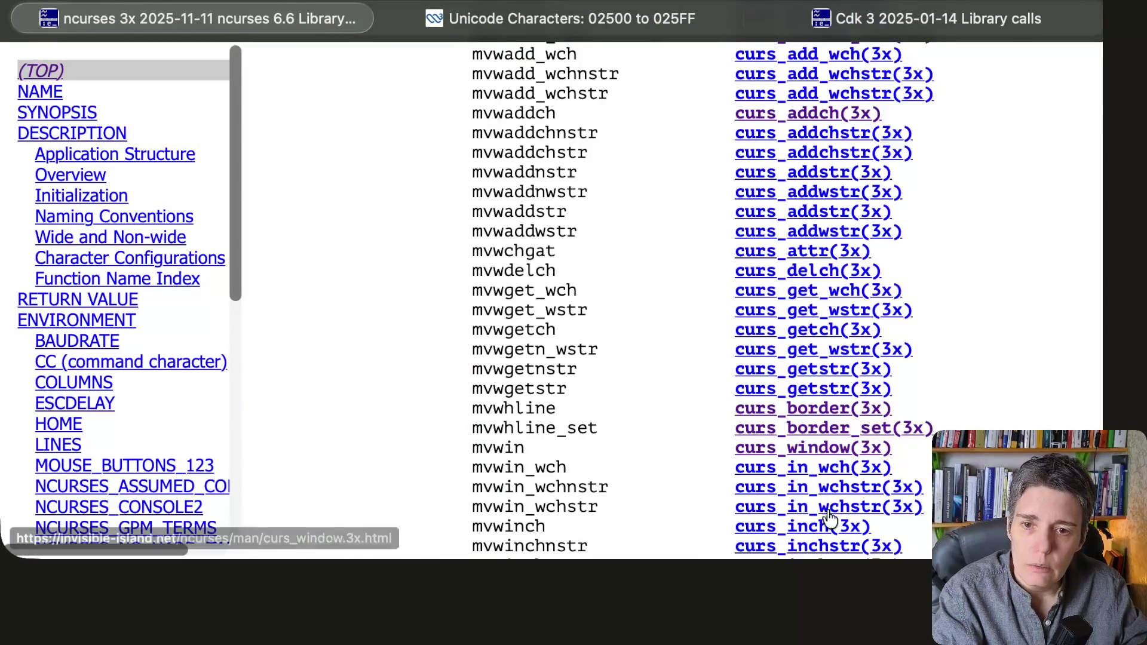
{"action": "scroll", "coordinate": [663, 366], "scroll_direction": "down", "scroll_amount": 3}
{"action": "scroll", "coordinate": [614, 391], "scroll_direction": "down", "scroll_amount": 10}
{"action": "scroll", "coordinate": [613, 390], "scroll_direction": "down", "scroll_amount": 5}
{"action": "scroll", "coordinate": [613, 391], "scroll_direction": "down", "scroll_amount": 10}
{"action": "scroll", "coordinate": [614, 391], "scroll_direction": "down", "scroll_amount": 5}
{"action": "scroll", "coordinate": [613, 390], "scroll_direction": "down", "scroll_amount": 10}
{"action": "scroll", "coordinate": [613, 391], "scroll_direction": "down", "scroll_amount": 10}
{"action": "scroll", "coordinate": [613, 391], "scroll_direction": "down", "scroll_amount": 10}
{"action": "scroll", "coordinate": [613, 391], "scroll_direction": "up", "scroll_amount": 15}
{"action": "scroll", "coordinate": [614, 390], "scroll_direction": "up", "scroll_amount": 10}
{"action": "scroll", "coordinate": [613, 390], "scroll_direction": "up", "scroll_amount": 10}
{"action": "scroll", "coordinate": [613, 391], "scroll_direction": "up", "scroll_amount": 10}
{"action": "scroll", "coordinate": [613, 391], "scroll_direction": "up", "scroll_amount": 8}
{"action": "scroll", "coordinate": [614, 390], "scroll_direction": "up", "scroll_amount": 10}
{"action": "scroll", "coordinate": [613, 391], "scroll_direction": "up", "scroll_amount": 10}
{"action": "scroll", "coordinate": [724, 334], "scroll_direction": "down", "scroll_amount": 10}
{"action": "scroll", "coordinate": [724, 333], "scroll_direction": "down", "scroll_amount": 10}
{"action": "scroll", "coordinate": [725, 334], "scroll_direction": "down", "scroll_amount": 10}
{"action": "scroll", "coordinate": [725, 334], "scroll_direction": "down", "scroll_amount": 10}
{"action": "scroll", "coordinate": [725, 334], "scroll_direction": "down", "scroll_amount": 10}
{"action": "scroll", "coordinate": [724, 334], "scroll_direction": "down", "scroll_amount": 10}
{"action": "scroll", "coordinate": [724, 334], "scroll_direction": "up", "scroll_amount": 10}
{"action": "scroll", "coordinate": [724, 333], "scroll_direction": "down", "scroll_amount": 3}
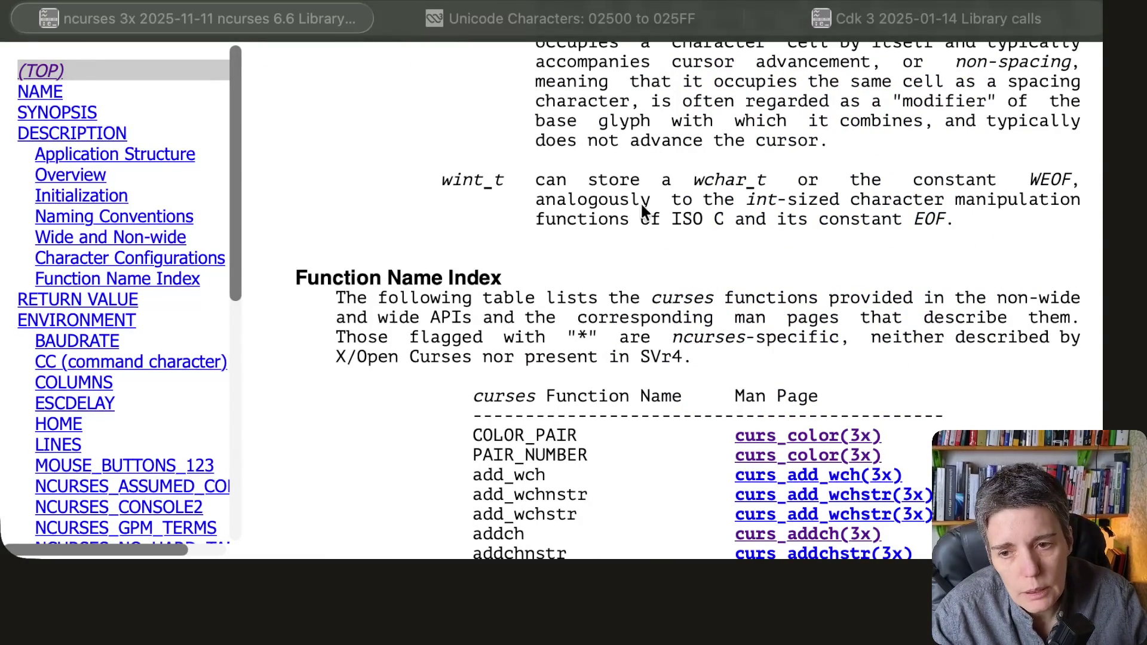
Step: Switch from the ncurses man page back to the Obsidian lecture notes
{"action": "key", "text": "alt+Tab"}
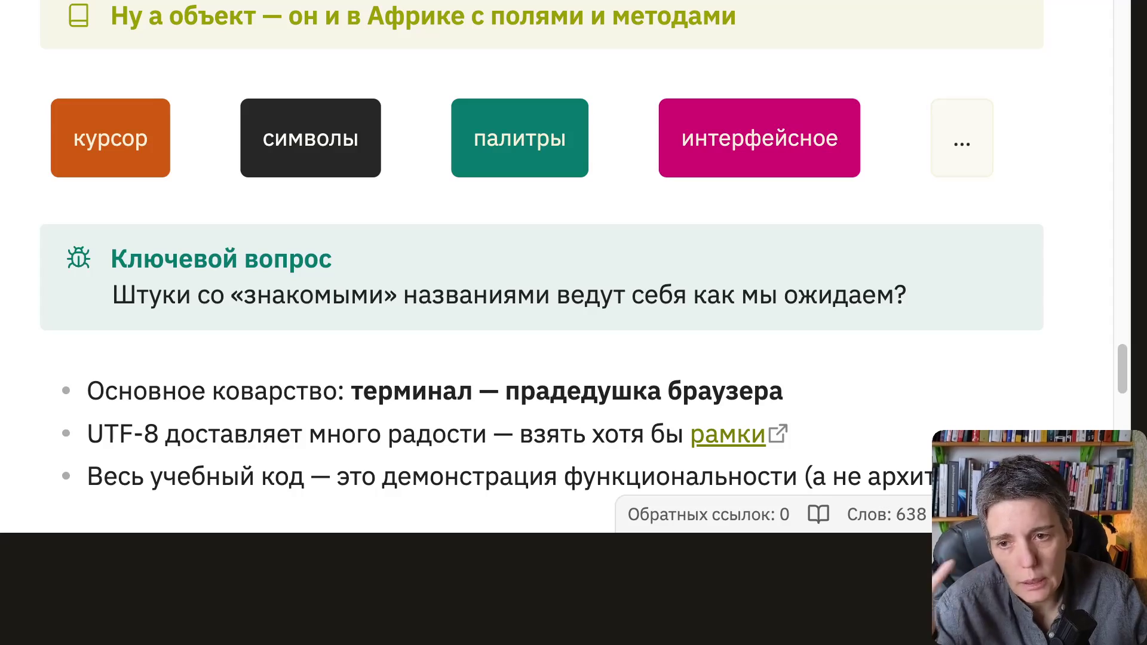
{"action": "scroll", "coordinate": [174, 139], "scroll_direction": "down", "scroll_amount": 3}
{"action": "scroll", "coordinate": [174, 139], "scroll_direction": "down", "scroll_amount": 5}
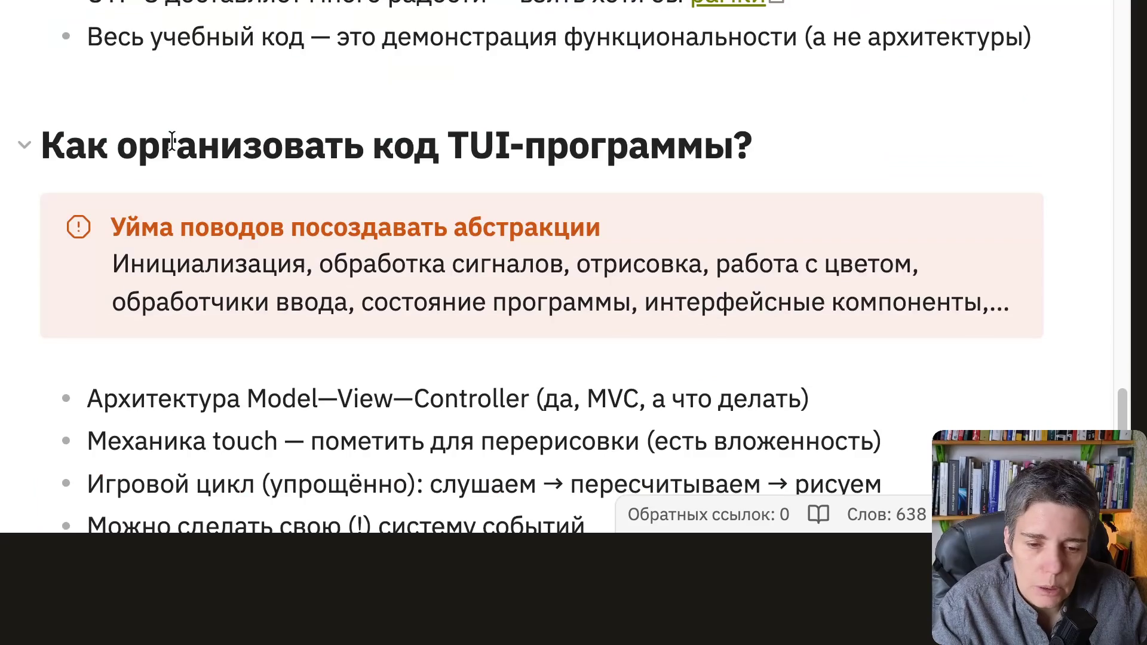
{"action": "scroll", "coordinate": [174, 138], "scroll_direction": "down", "scroll_amount": 3}
{"action": "scroll", "coordinate": [174, 139], "scroll_direction": "up", "scroll_amount": 3}
{"action": "scroll", "coordinate": [174, 139], "scroll_direction": "up", "scroll_amount": 3}
{"action": "scroll", "coordinate": [173, 148], "scroll_direction": "up", "scroll_amount": 5}
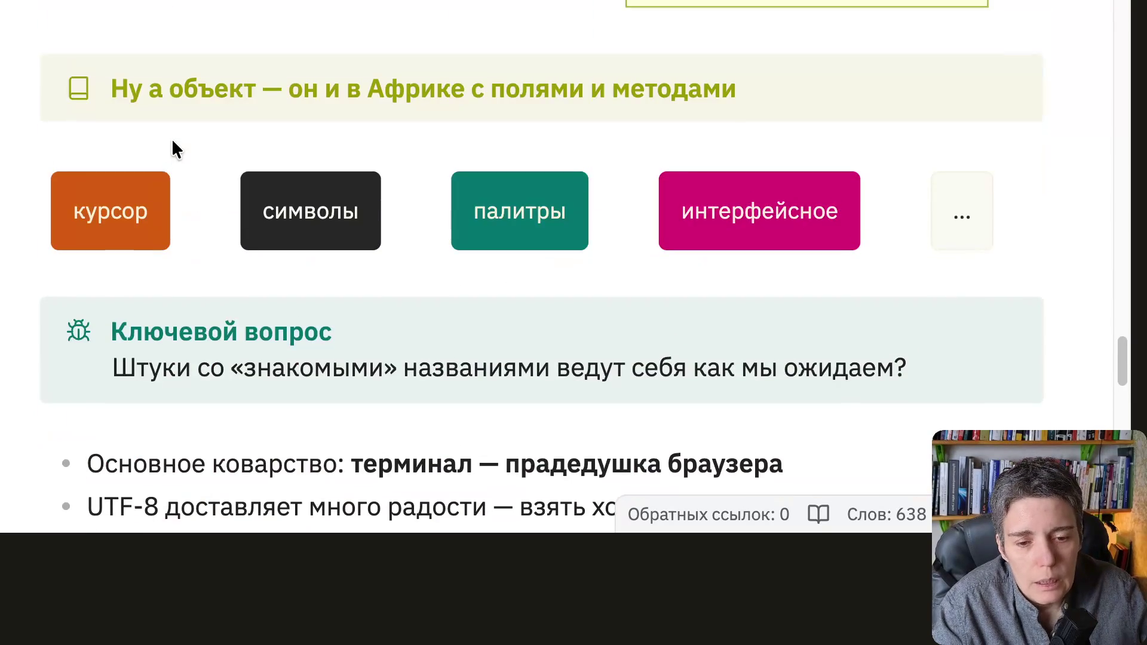
{"action": "scroll", "coordinate": [173, 148], "scroll_direction": "down", "scroll_amount": 3}
{"action": "scroll", "coordinate": [173, 148], "scroll_direction": "up", "scroll_amount": 2}
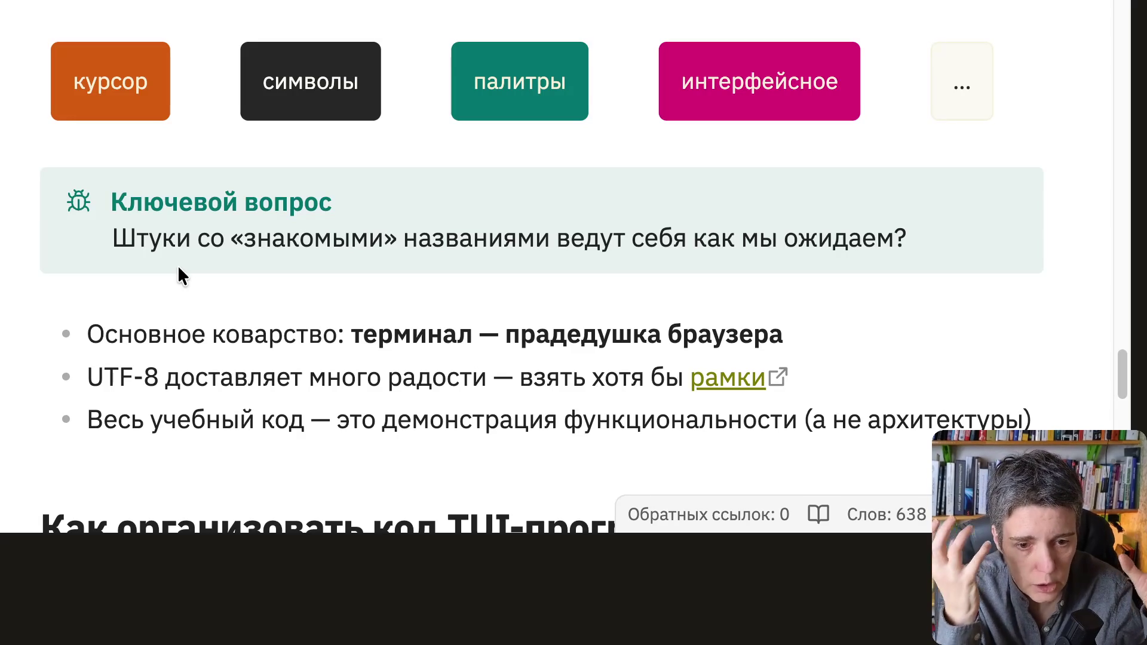
{"action": "scroll", "coordinate": [223, 245], "scroll_direction": "down", "scroll_amount": 1}
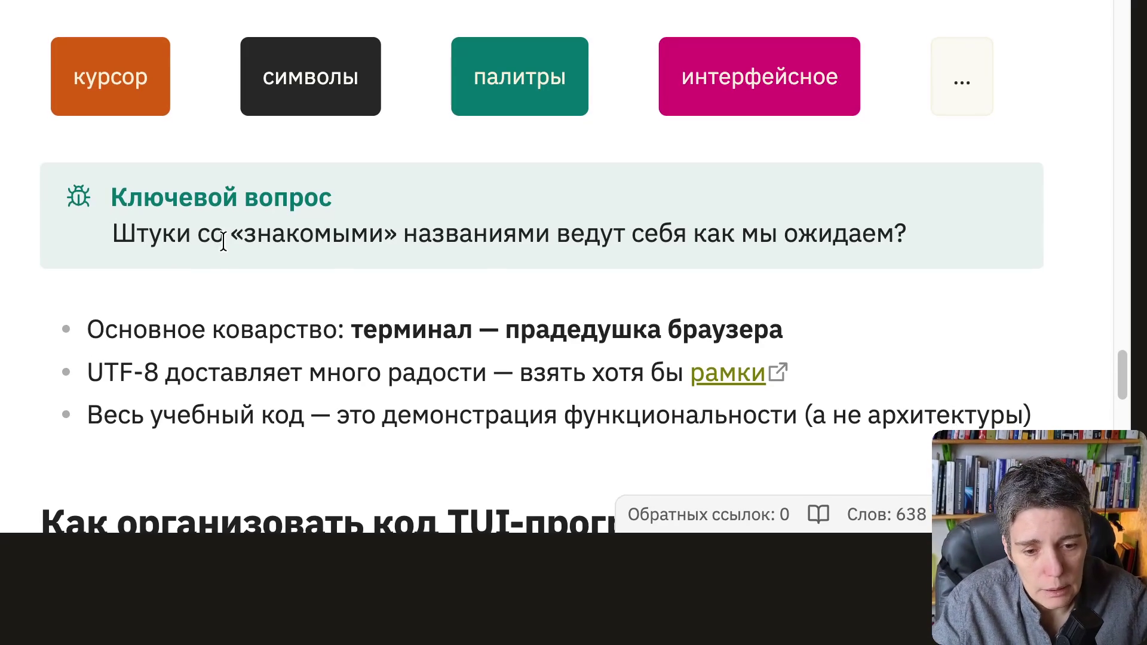
{"action": "scroll", "coordinate": [239, 235], "scroll_direction": "up", "scroll_amount": 1}
{"action": "scroll", "coordinate": [239, 235], "scroll_direction": "up", "scroll_amount": 1}
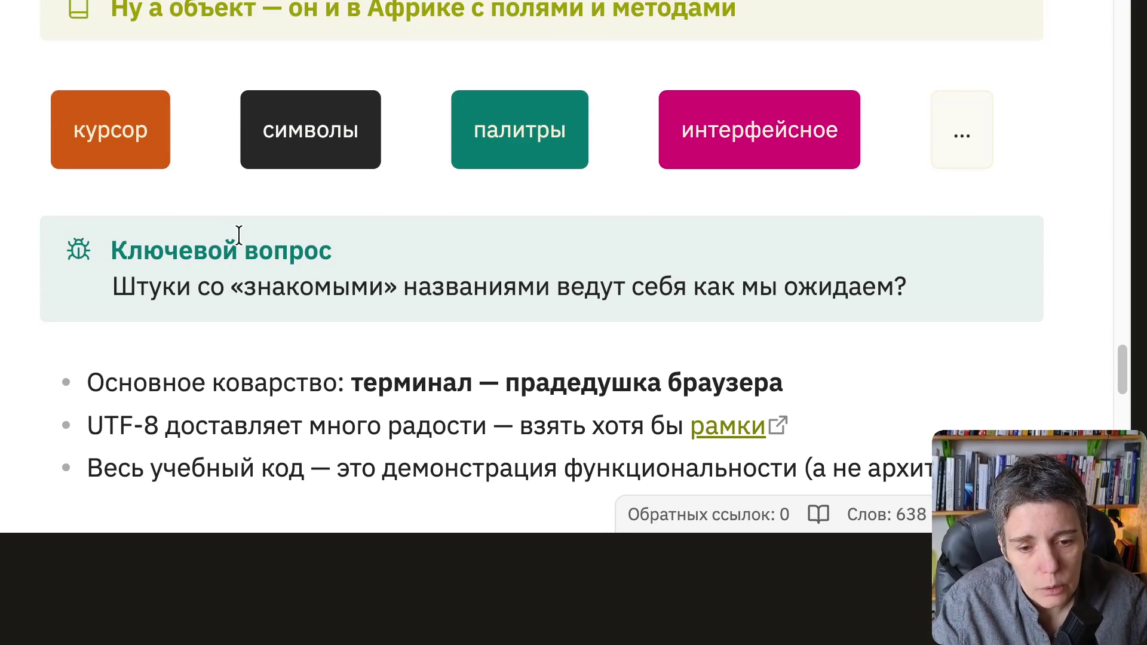
{"action": "scroll", "coordinate": [239, 235], "scroll_direction": "down", "scroll_amount": 1}
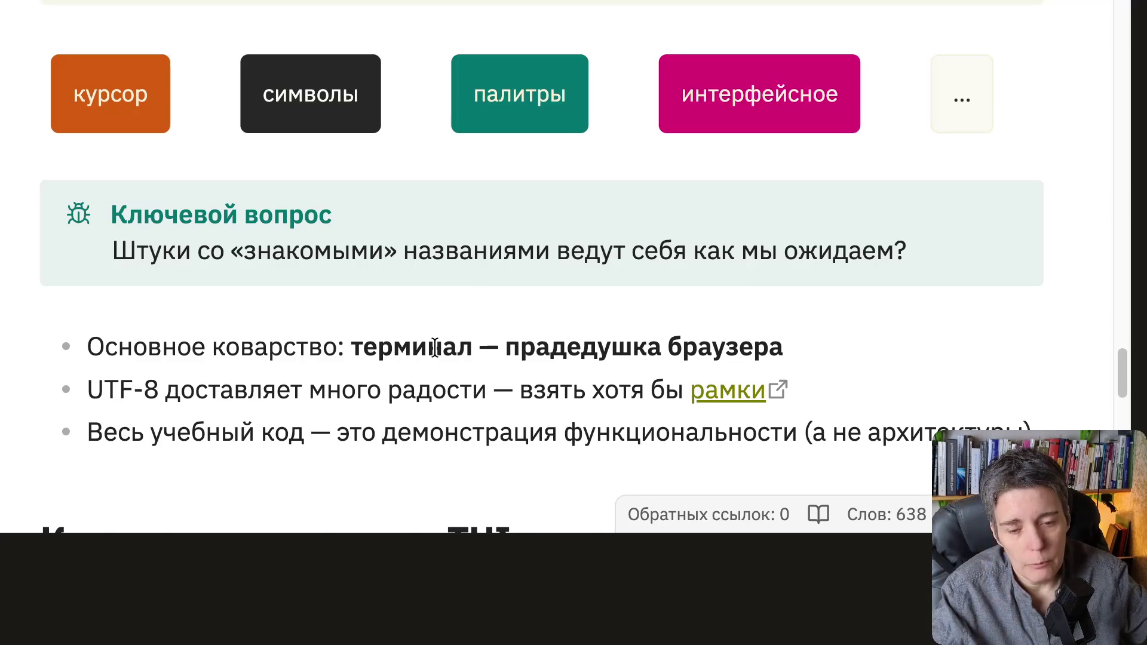
{"action": "scroll", "coordinate": [435, 347], "scroll_direction": "down", "scroll_amount": 1}
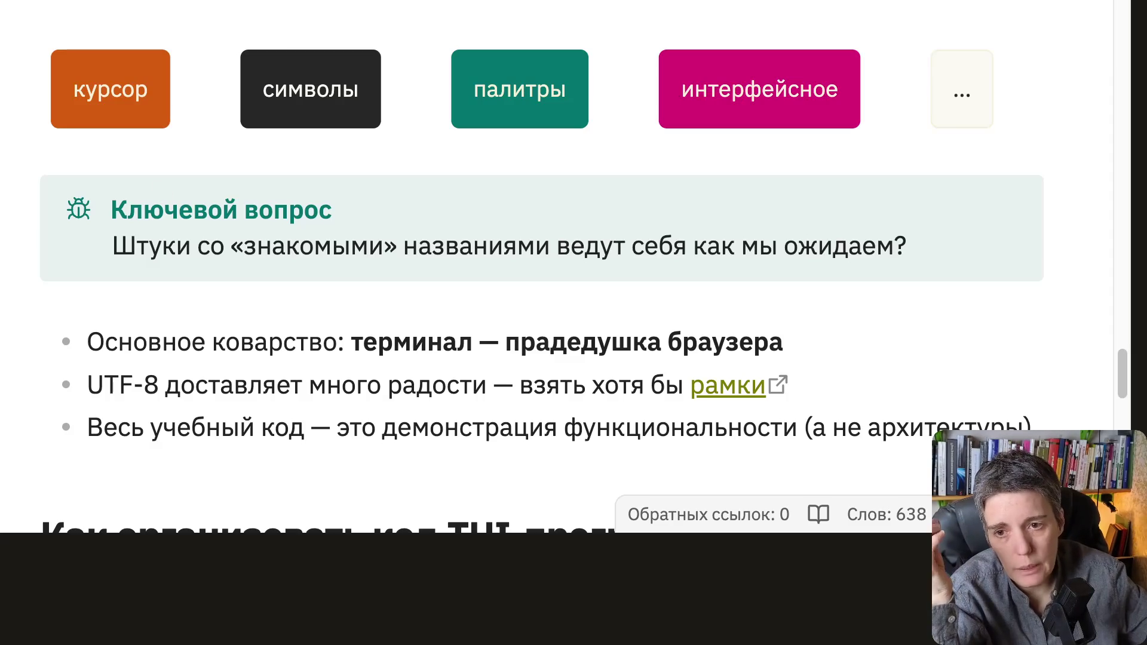
{"action": "key", "text": "alt+Tab"}
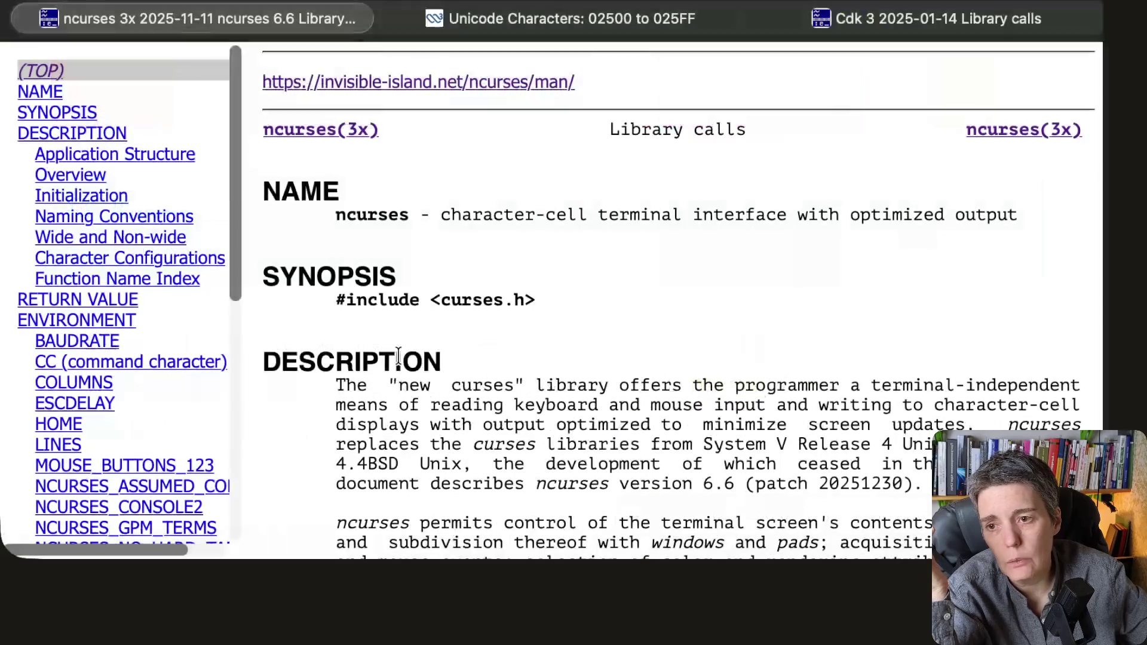
{"action": "scroll", "coordinate": [670, 334], "scroll_direction": "down", "scroll_amount": 5}
{"action": "scroll", "coordinate": [671, 335], "scroll_direction": "down", "scroll_amount": 5}
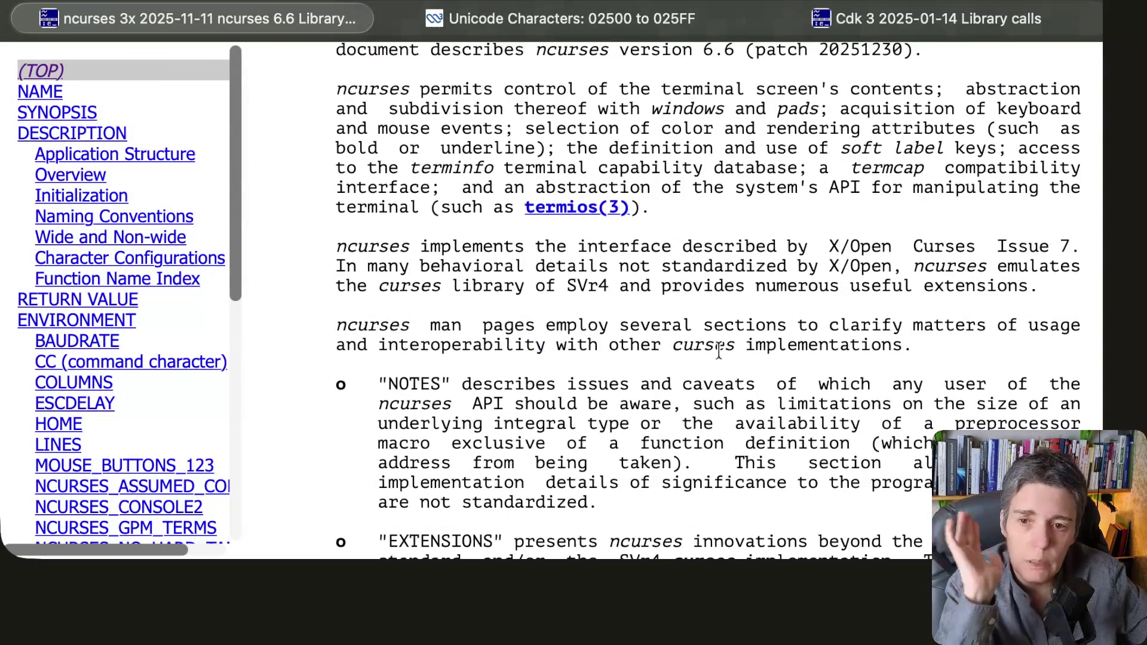
{"action": "scroll", "coordinate": [790, 355], "scroll_direction": "down", "scroll_amount": 3}
{"action": "scroll", "coordinate": [791, 356], "scroll_direction": "down", "scroll_amount": 1}
{"action": "scroll", "coordinate": [791, 359], "scroll_direction": "down", "scroll_amount": 1}
{"action": "scroll", "coordinate": [792, 358], "scroll_direction": "down", "scroll_amount": 1}
{"action": "scroll", "coordinate": [791, 358], "scroll_direction": "down", "scroll_amount": 2}
{"action": "scroll", "coordinate": [791, 358], "scroll_direction": "down", "scroll_amount": 2}
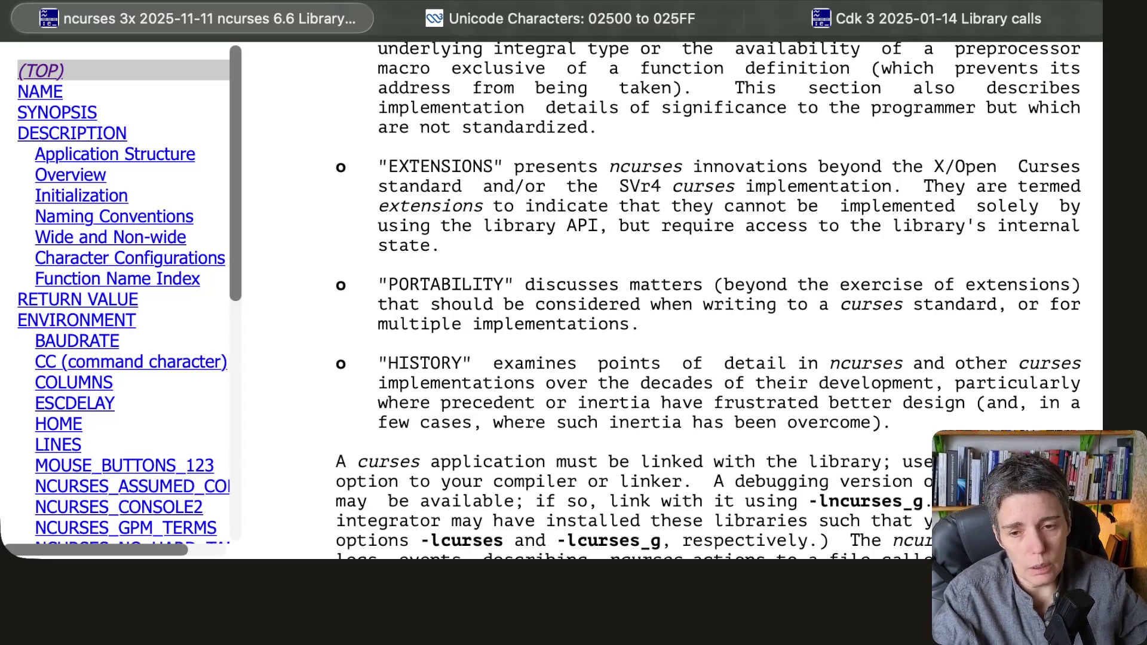
Step: Leave the ncurses man page for the terminal, then return to the lecture notes
{"action": "key", "text": "super+Tab"}
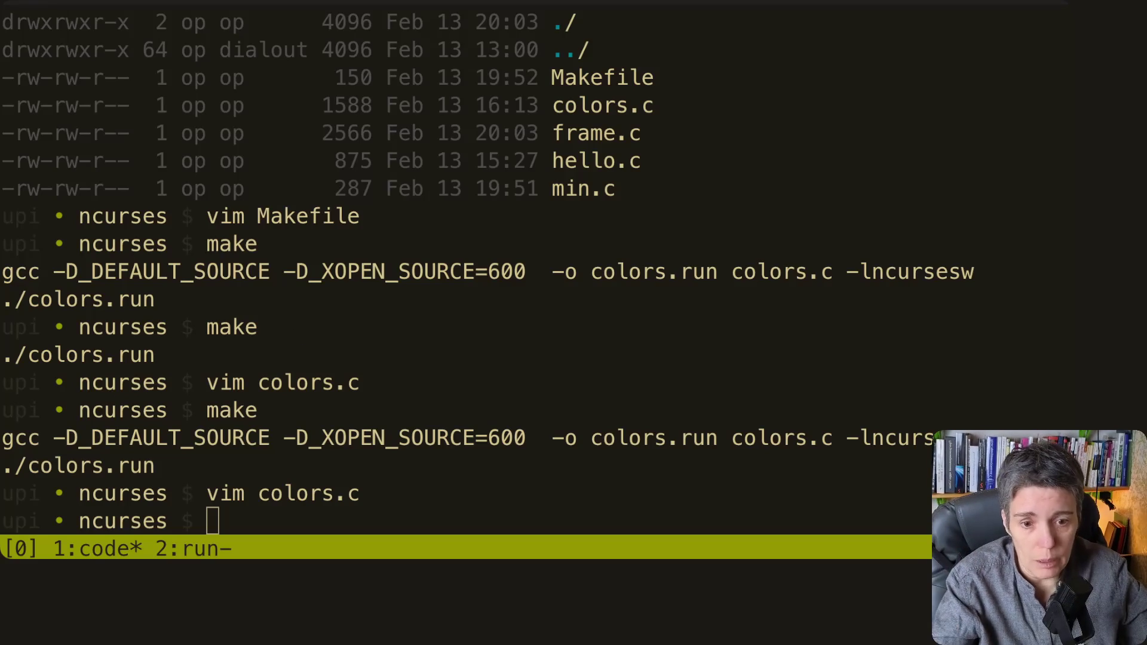
{"action": "key", "text": "alt+Tab"}
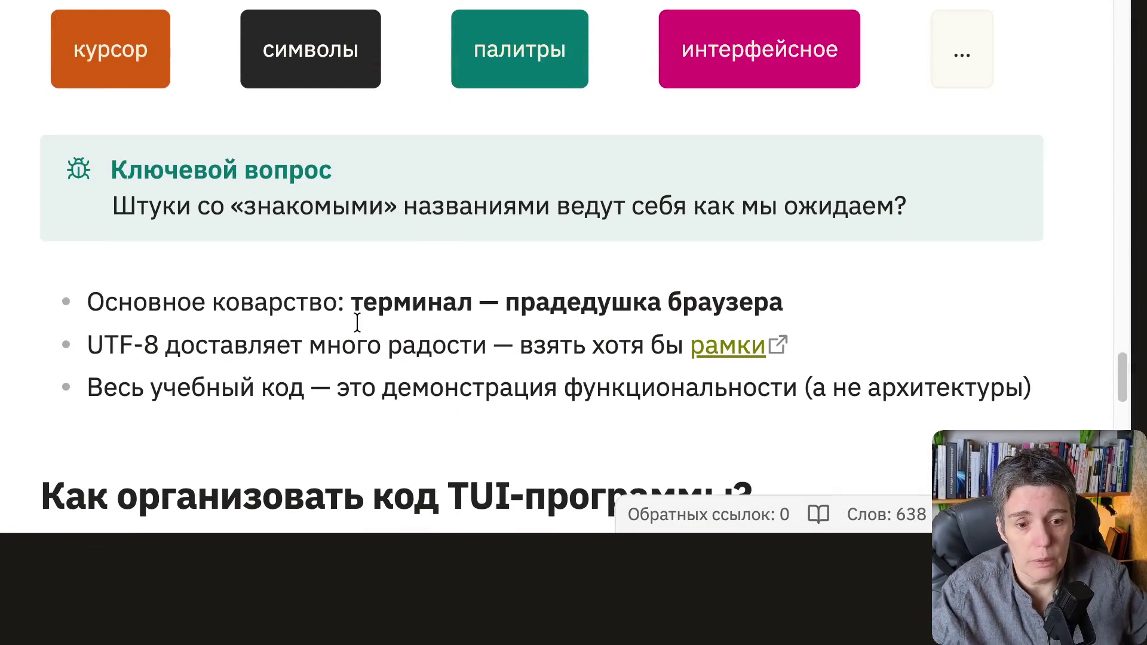
{"action": "scroll", "coordinate": [357, 319], "scroll_direction": "down", "scroll_amount": 3}
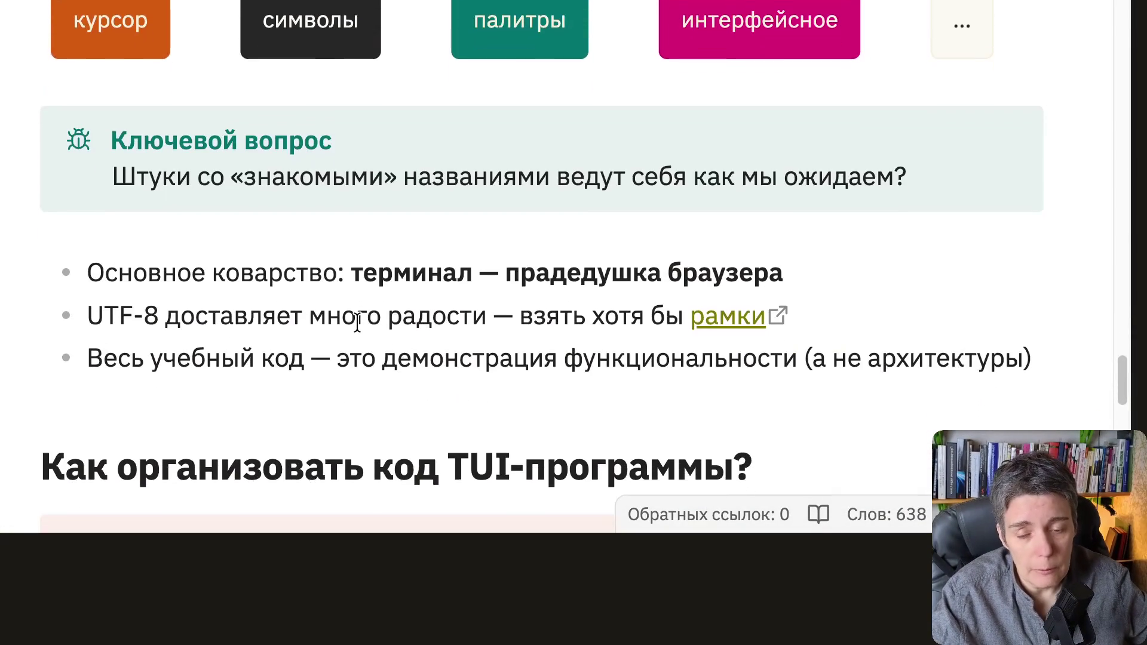
{"action": "scroll", "coordinate": [357, 319], "scroll_direction": "down", "scroll_amount": 1}
{"action": "scroll", "coordinate": [357, 320], "scroll_direction": "down", "scroll_amount": 1}
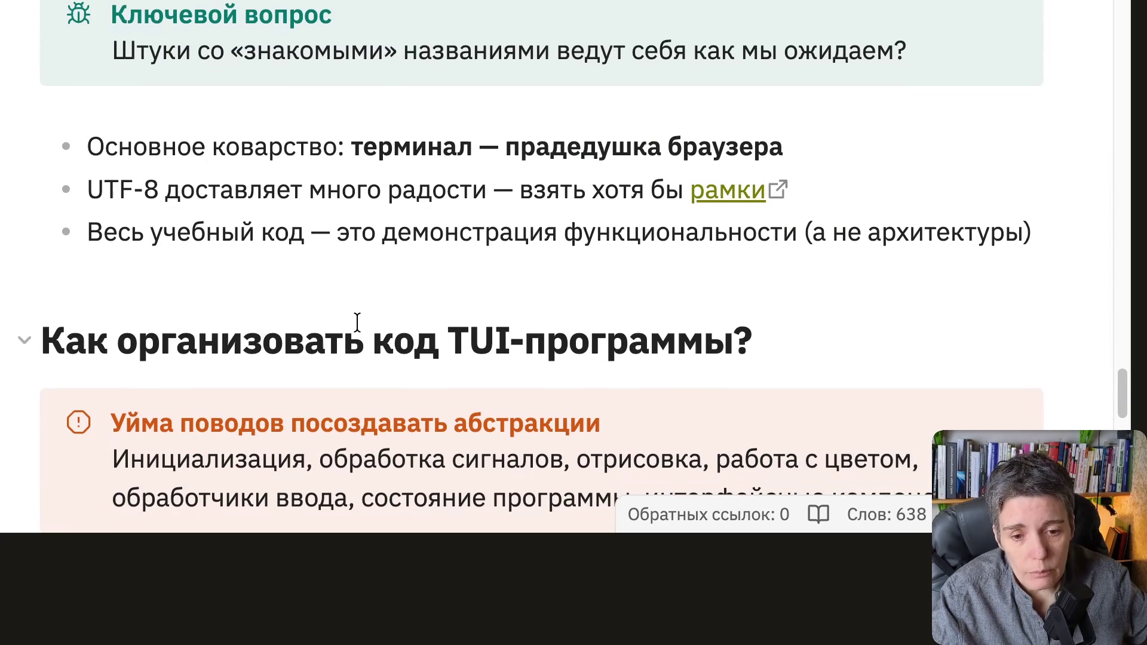
Step: Select and deselect the bullet about demo-only teaching code in the notes
{"action": "left_click_drag", "start_coordinate": [88, 231], "coordinate": [592, 235]}
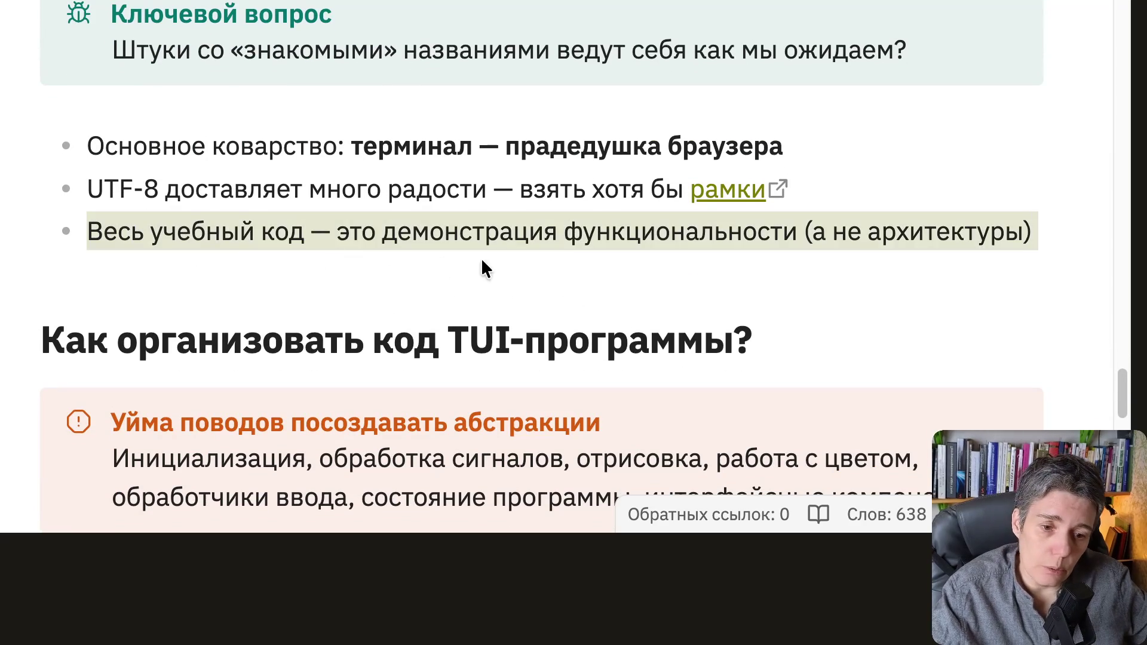
{"action": "left_click", "coordinate": [592, 249]}
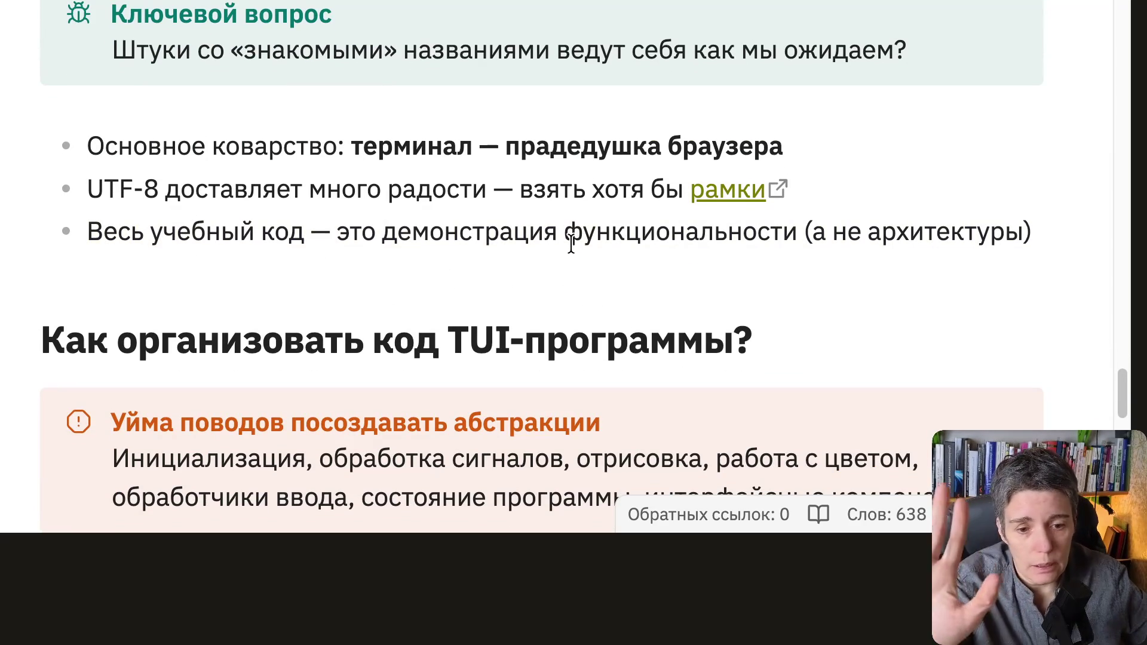
{"action": "scroll", "coordinate": [571, 245], "scroll_direction": "down", "scroll_amount": 3}
{"action": "scroll", "coordinate": [571, 245], "scroll_direction": "down", "scroll_amount": 2}
{"action": "scroll", "coordinate": [571, 245], "scroll_direction": "down", "scroll_amount": 1}
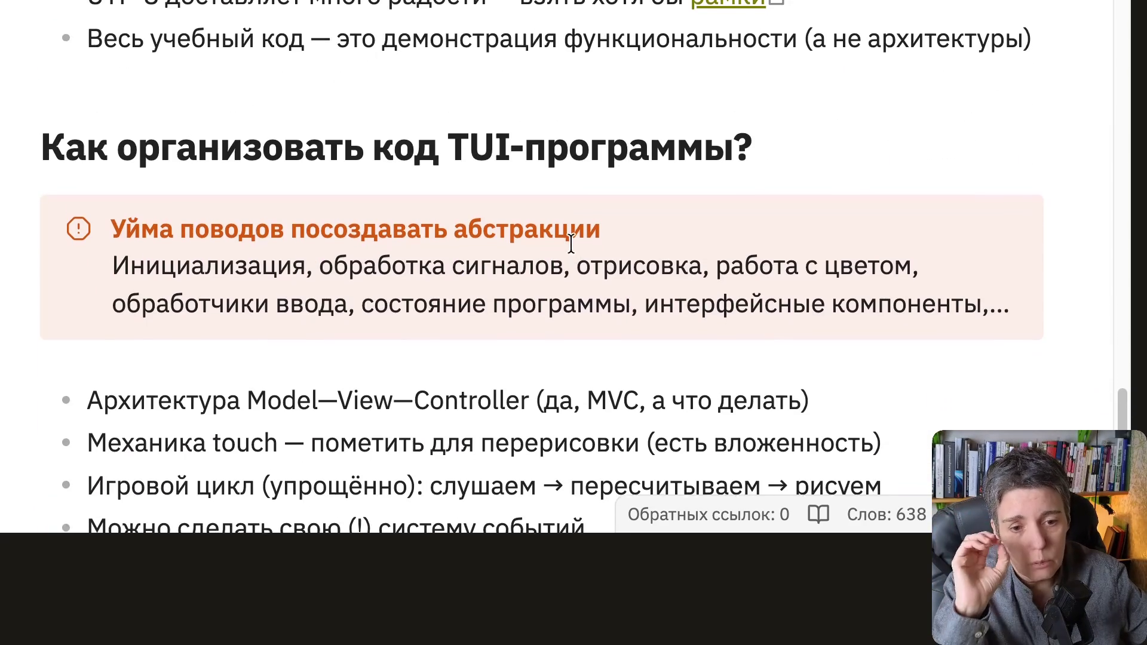
{"action": "scroll", "coordinate": [571, 245], "scroll_direction": "down", "scroll_amount": 1}
{"action": "scroll", "coordinate": [571, 244], "scroll_direction": "down", "scroll_amount": 2}
{"action": "scroll", "coordinate": [570, 245], "scroll_direction": "down", "scroll_amount": 1}
{"action": "scroll", "coordinate": [571, 245], "scroll_direction": "up", "scroll_amount": 1}
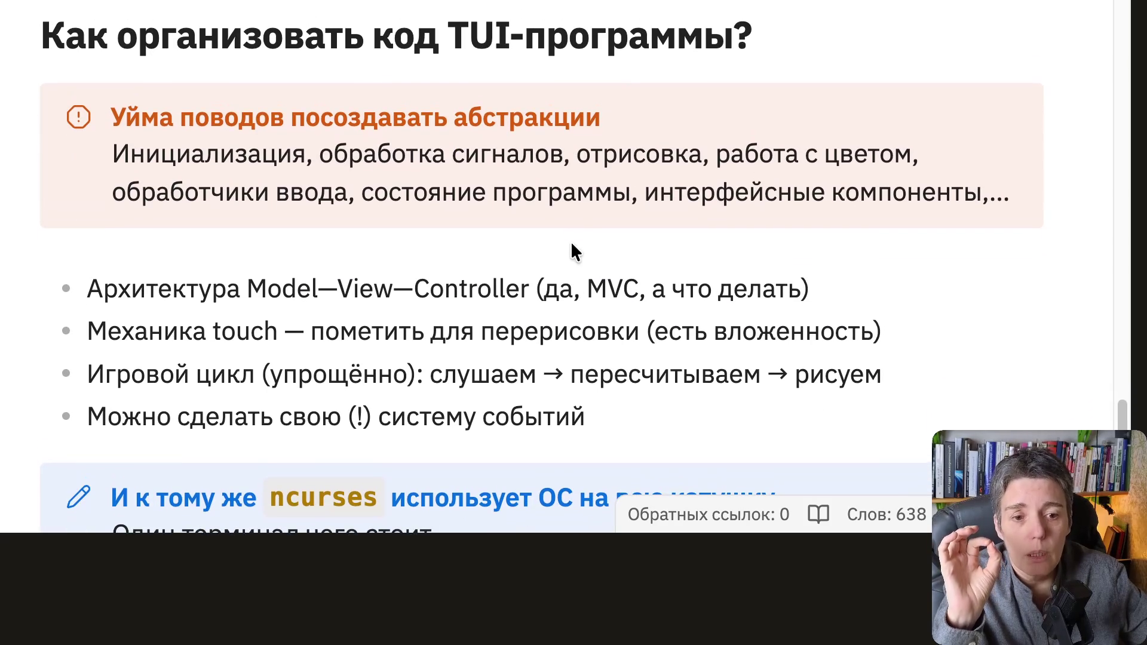
{"action": "scroll", "coordinate": [570, 242], "scroll_direction": "down", "scroll_amount": 1}
{"action": "scroll", "coordinate": [571, 241], "scroll_direction": "up", "scroll_amount": 1}
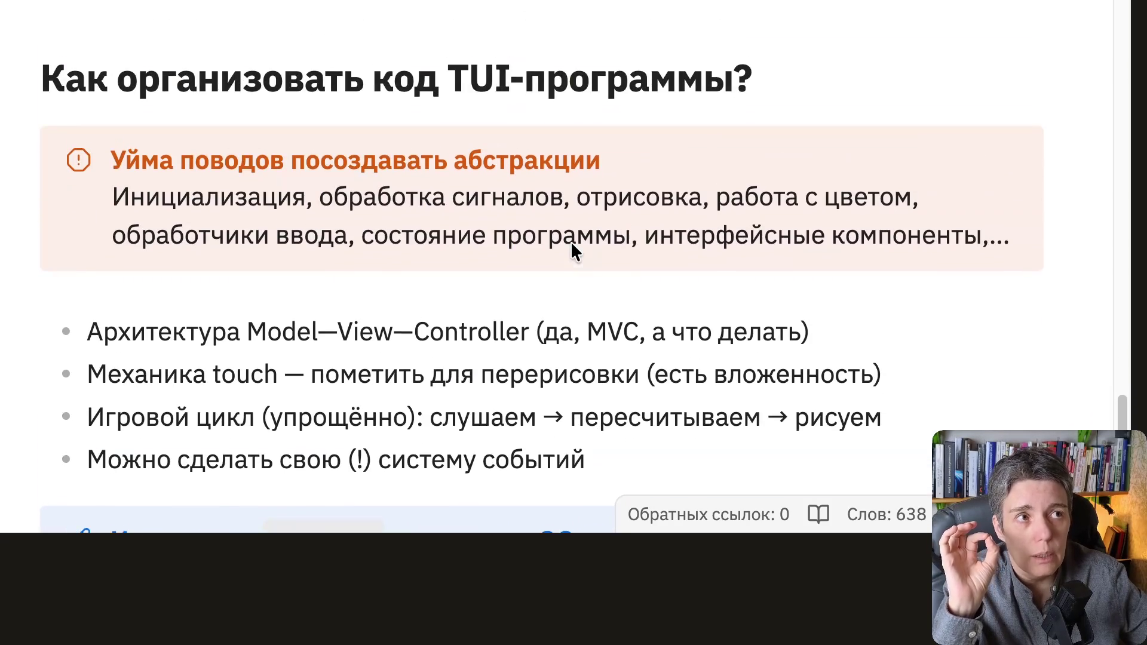
{"action": "scroll", "coordinate": [571, 242], "scroll_direction": "up", "scroll_amount": 1}
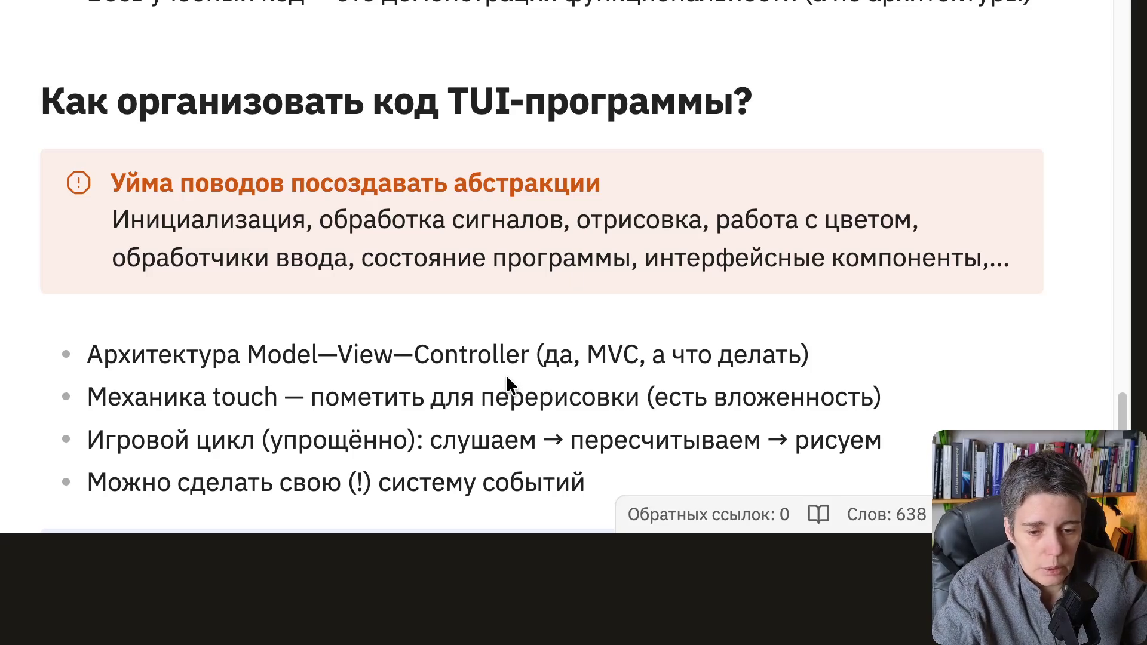
{"action": "scroll", "coordinate": [507, 375], "scroll_direction": "down", "scroll_amount": 1}
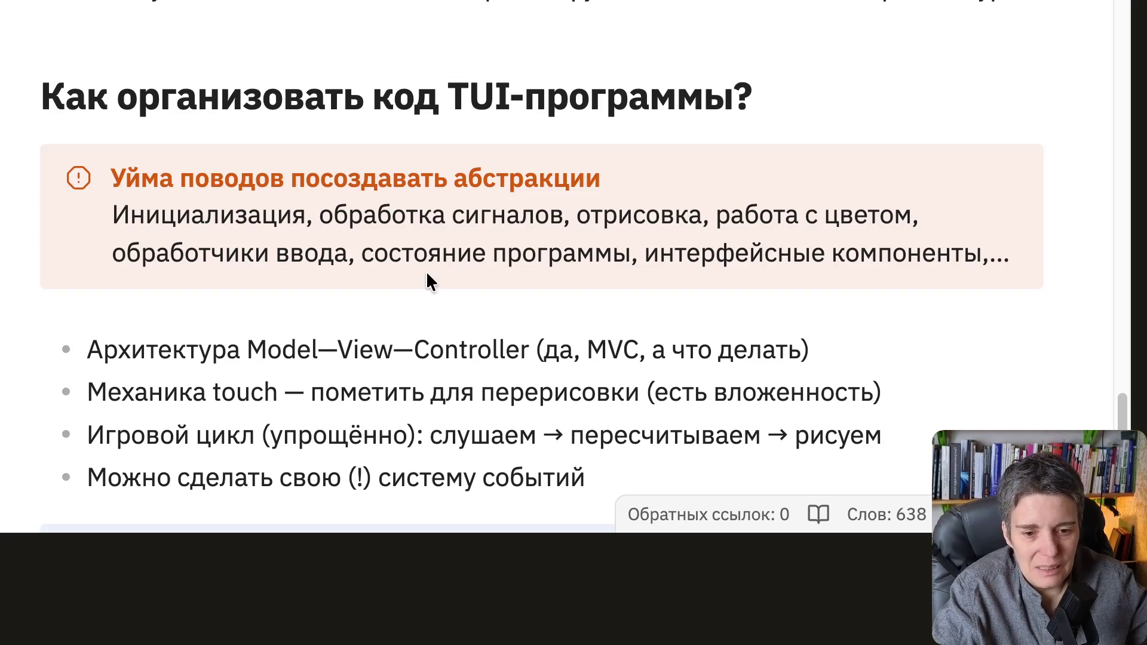
{"action": "scroll", "coordinate": [426, 278], "scroll_direction": "down", "scroll_amount": 1}
{"action": "scroll", "coordinate": [426, 278], "scroll_direction": "down", "scroll_amount": 1}
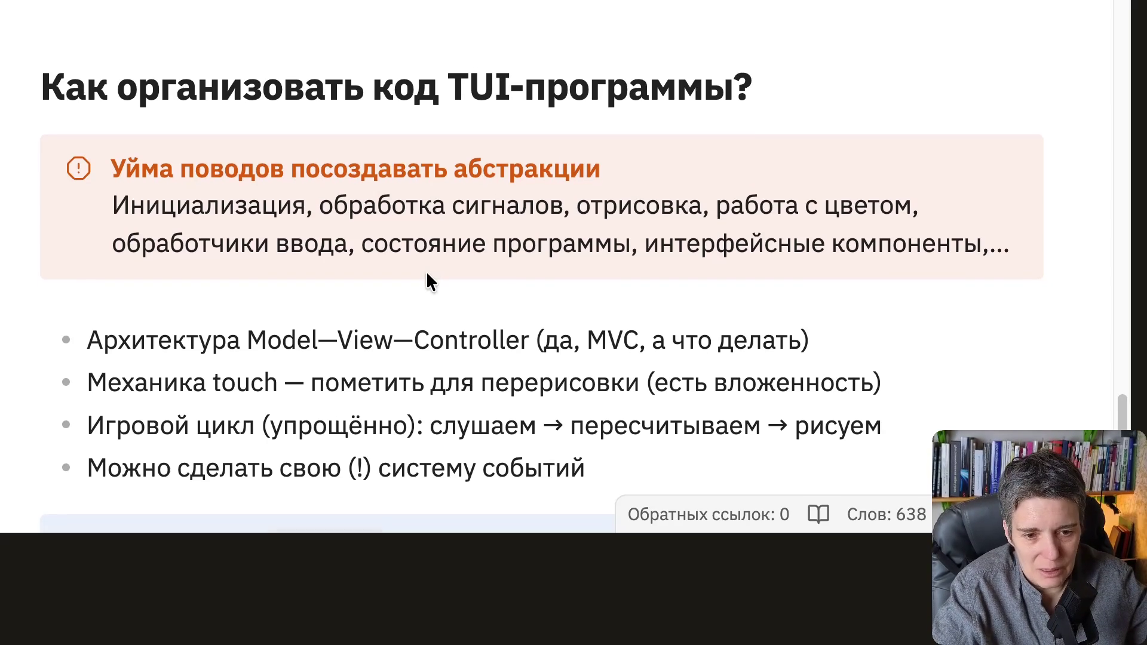
{"action": "scroll", "coordinate": [426, 278], "scroll_direction": "down", "scroll_amount": 1}
{"action": "scroll", "coordinate": [426, 278], "scroll_direction": "down", "scroll_amount": 1}
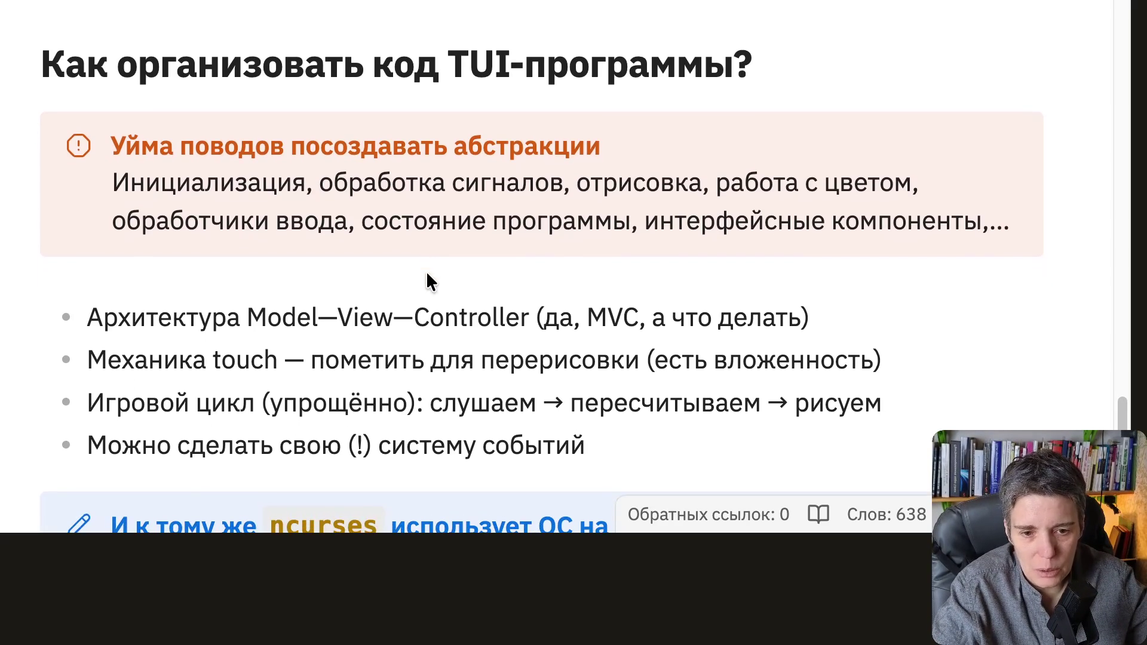
{"action": "scroll", "coordinate": [426, 277], "scroll_direction": "down", "scroll_amount": 1}
{"action": "scroll", "coordinate": [426, 278], "scroll_direction": "down", "scroll_amount": 2}
{"action": "scroll", "coordinate": [426, 278], "scroll_direction": "down", "scroll_amount": 1}
{"action": "scroll", "coordinate": [426, 277], "scroll_direction": "down", "scroll_amount": 1}
{"action": "scroll", "coordinate": [426, 277], "scroll_direction": "down", "scroll_amount": 2}
{"action": "scroll", "coordinate": [426, 271], "scroll_direction": "down", "scroll_amount": 1}
{"action": "scroll", "coordinate": [425, 271], "scroll_direction": "down", "scroll_amount": 1}
{"action": "scroll", "coordinate": [426, 271], "scroll_direction": "down", "scroll_amount": 1}
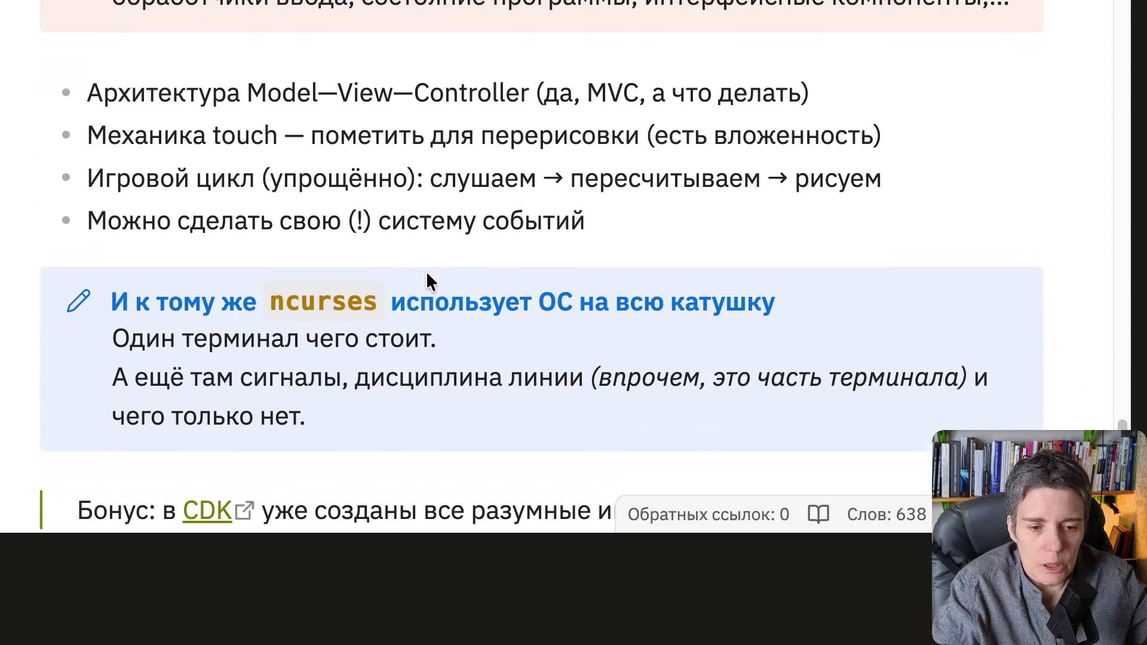
{"action": "scroll", "coordinate": [425, 271], "scroll_direction": "down", "scroll_amount": 1}
{"action": "scroll", "coordinate": [425, 271], "scroll_direction": "down", "scroll_amount": 1}
{"action": "scroll", "coordinate": [426, 271], "scroll_direction": "down", "scroll_amount": 2}
{"action": "scroll", "coordinate": [426, 272], "scroll_direction": "down", "scroll_amount": 1}
{"action": "scroll", "coordinate": [426, 278], "scroll_direction": "up", "scroll_amount": 1}
{"action": "scroll", "coordinate": [448, 257], "scroll_direction": "down", "scroll_amount": 1}
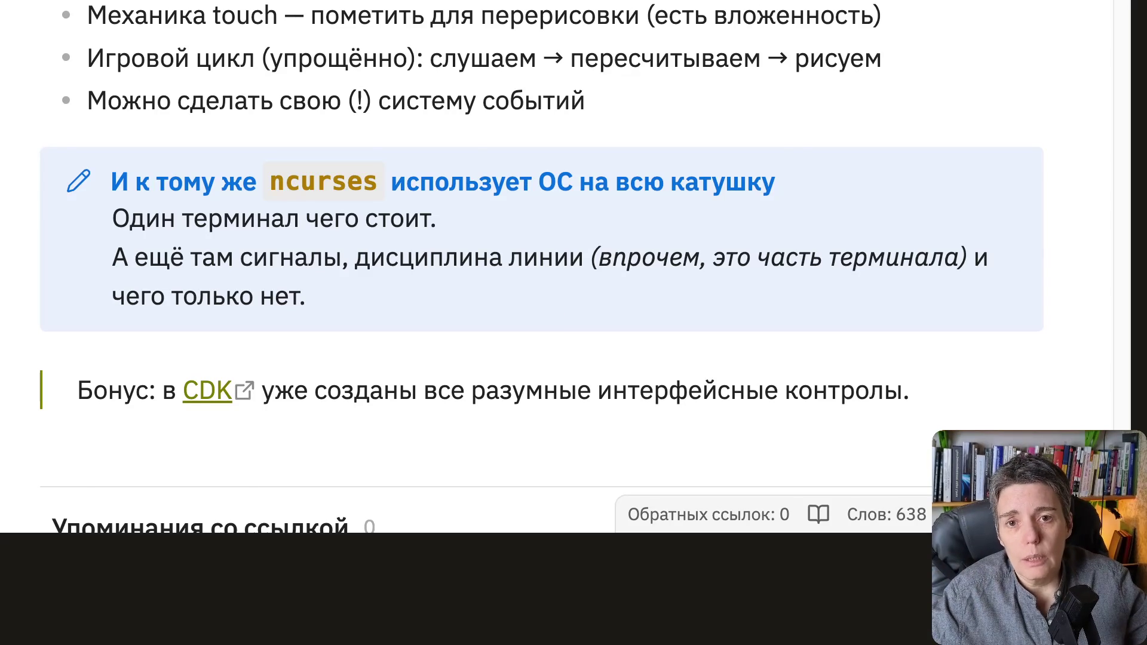
{"action": "scroll", "coordinate": [868, 184], "scroll_direction": "down", "scroll_amount": 5}
{"action": "scroll", "coordinate": [868, 184], "scroll_direction": "down", "scroll_amount": 5}
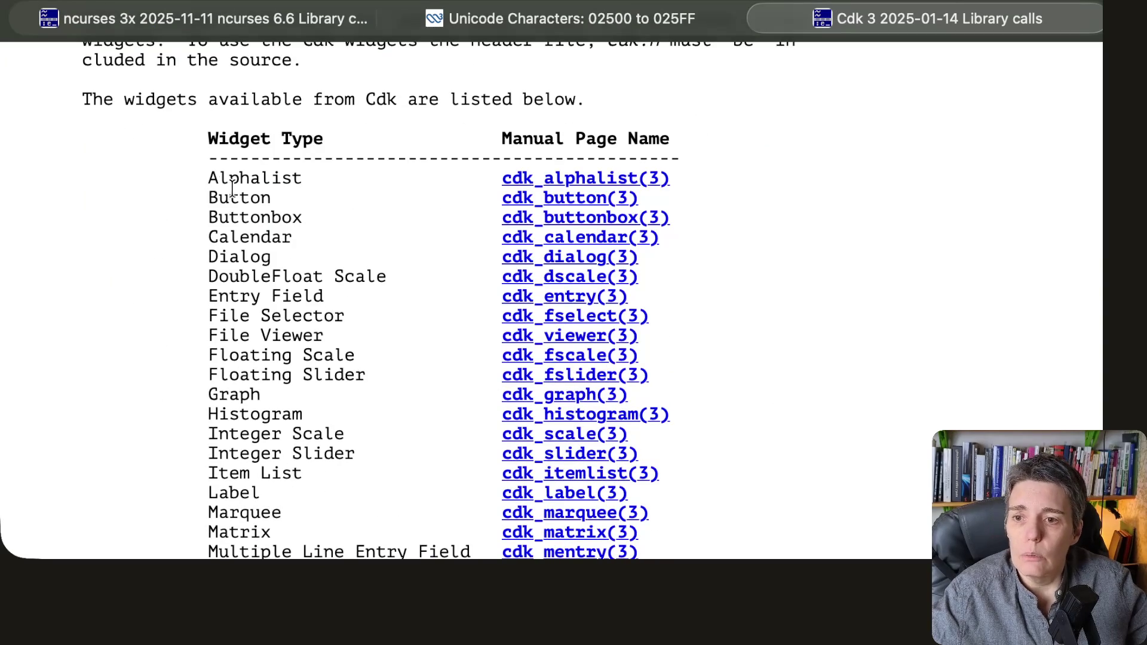
{"action": "scroll", "coordinate": [259, 351], "scroll_direction": "down", "scroll_amount": 1}
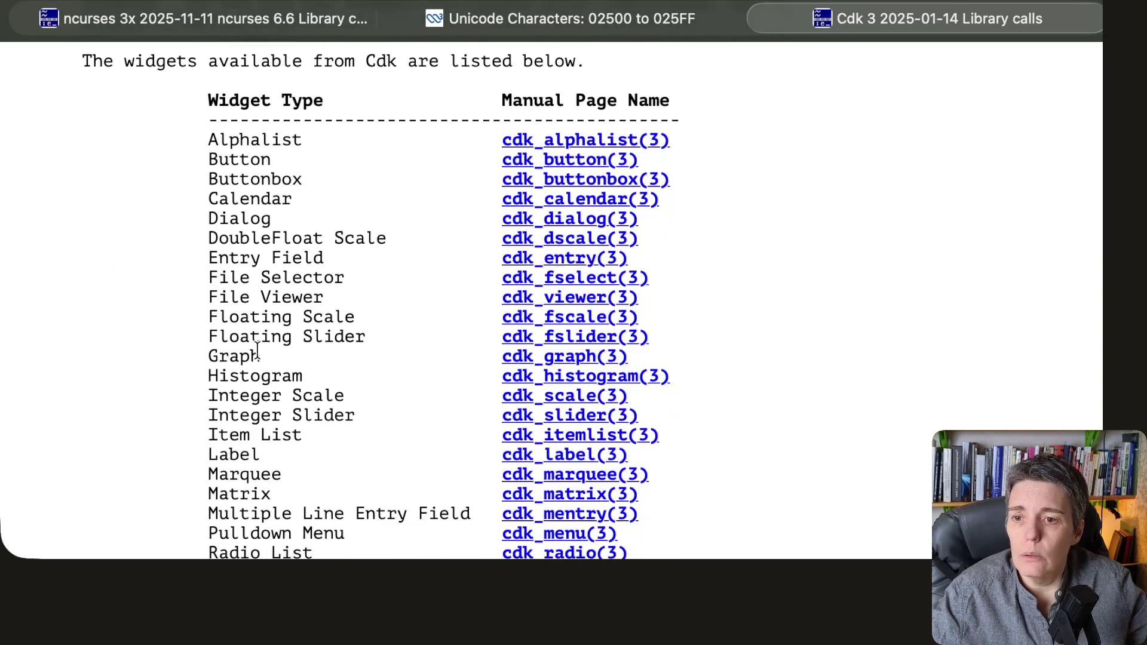
{"action": "scroll", "coordinate": [258, 352], "scroll_direction": "down", "scroll_amount": 1}
{"action": "scroll", "coordinate": [298, 375], "scroll_direction": "down", "scroll_amount": 2}
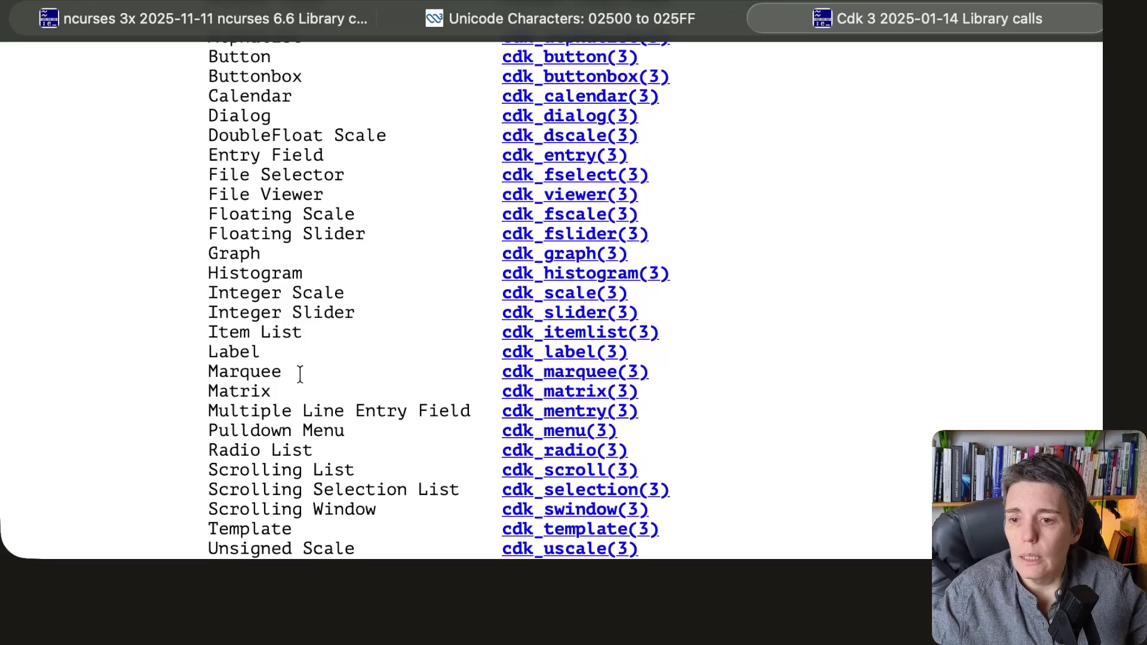
{"action": "scroll", "coordinate": [292, 444], "scroll_direction": "down", "scroll_amount": 3}
{"action": "scroll", "coordinate": [292, 444], "scroll_direction": "up", "scroll_amount": 2}
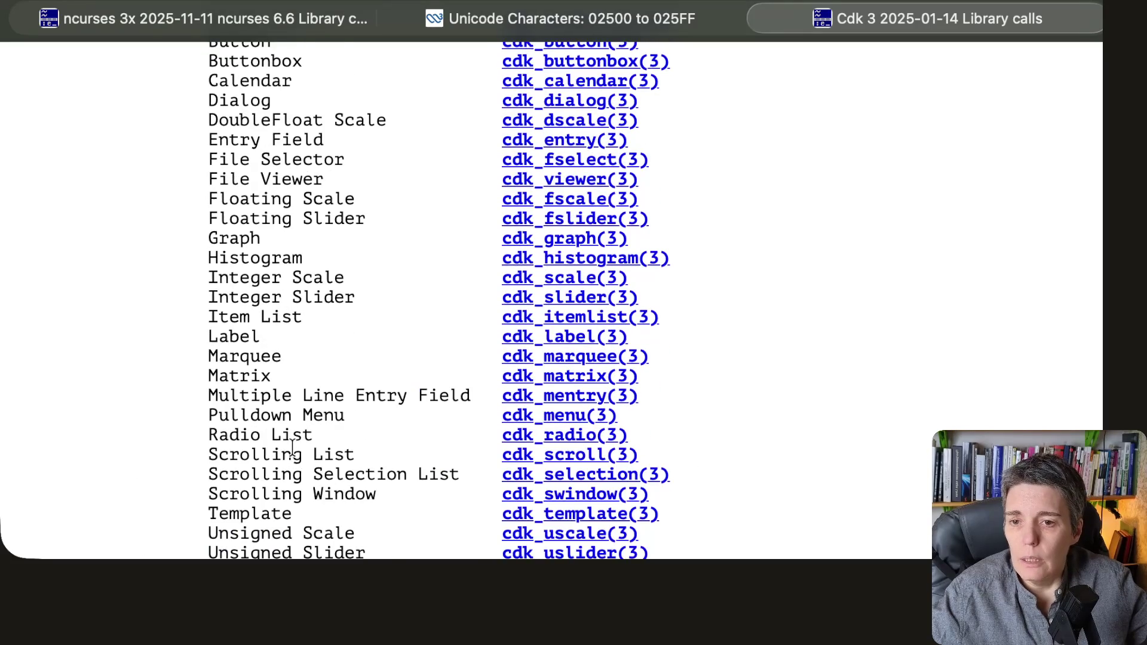
{"action": "scroll", "coordinate": [292, 445], "scroll_direction": "down", "scroll_amount": 1}
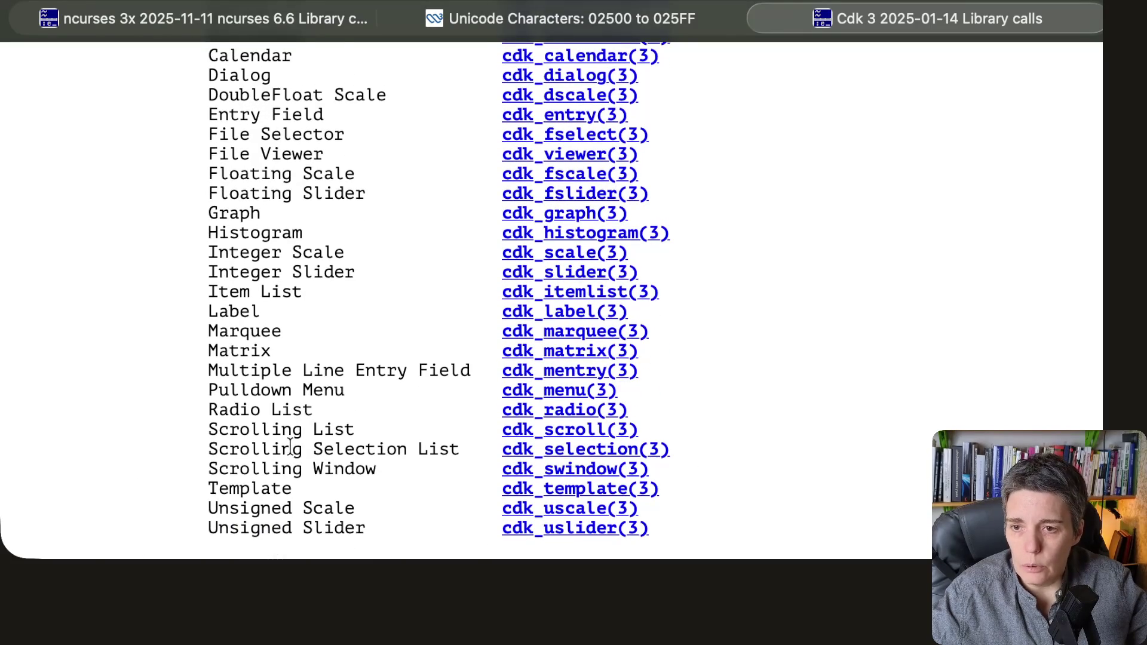
{"action": "scroll", "coordinate": [292, 444], "scroll_direction": "up", "scroll_amount": 1}
{"action": "scroll", "coordinate": [291, 445], "scroll_direction": "up", "scroll_amount": 3}
{"action": "scroll", "coordinate": [292, 450], "scroll_direction": "up", "scroll_amount": 2}
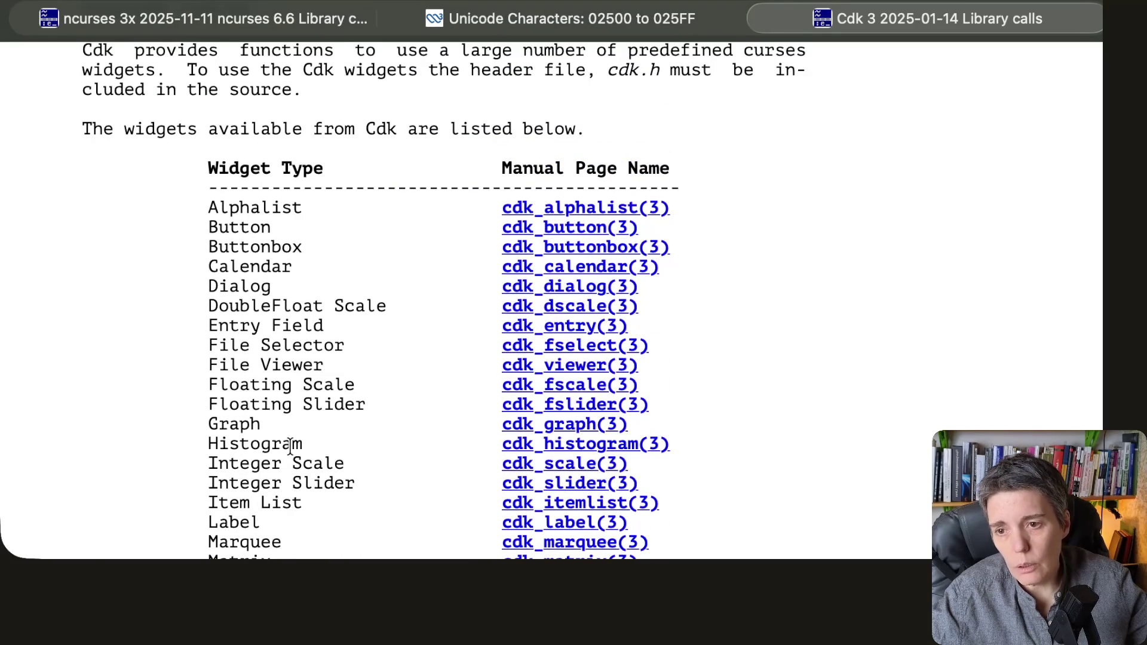
{"action": "scroll", "coordinate": [291, 445], "scroll_direction": "up", "scroll_amount": 1}
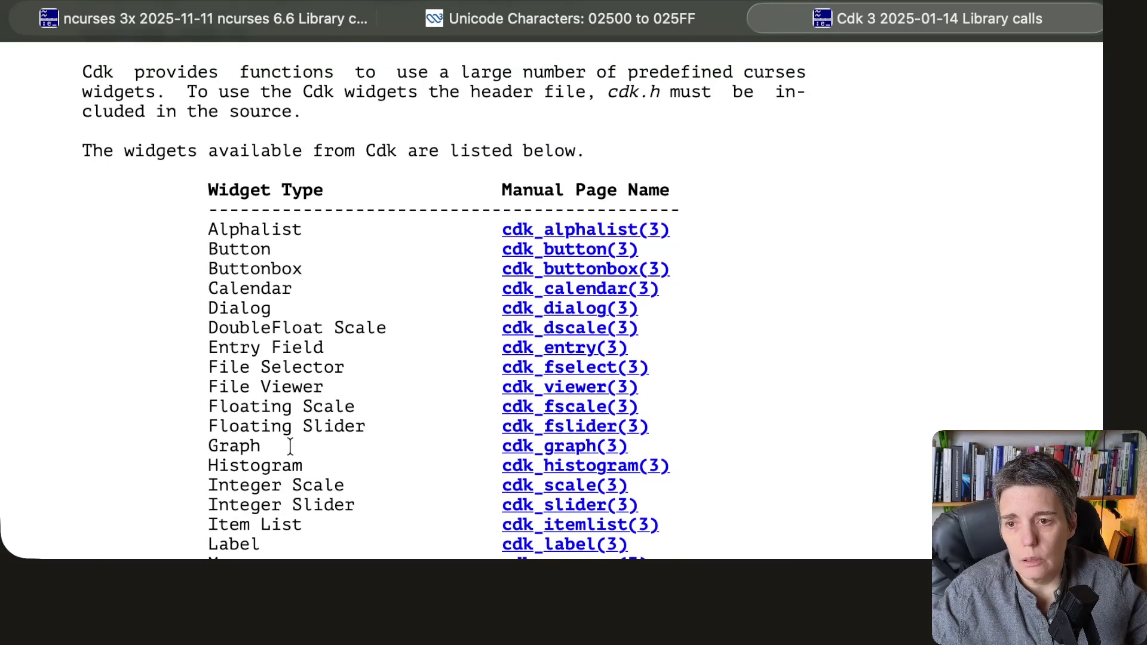
{"action": "scroll", "coordinate": [290, 446], "scroll_direction": "down", "scroll_amount": 3}
{"action": "scroll", "coordinate": [291, 447], "scroll_direction": "down", "scroll_amount": 2}
{"action": "scroll", "coordinate": [290, 446], "scroll_direction": "down", "scroll_amount": 1}
{"action": "scroll", "coordinate": [291, 447], "scroll_direction": "down", "scroll_amount": 3}
{"action": "scroll", "coordinate": [291, 446], "scroll_direction": "up", "scroll_amount": 2}
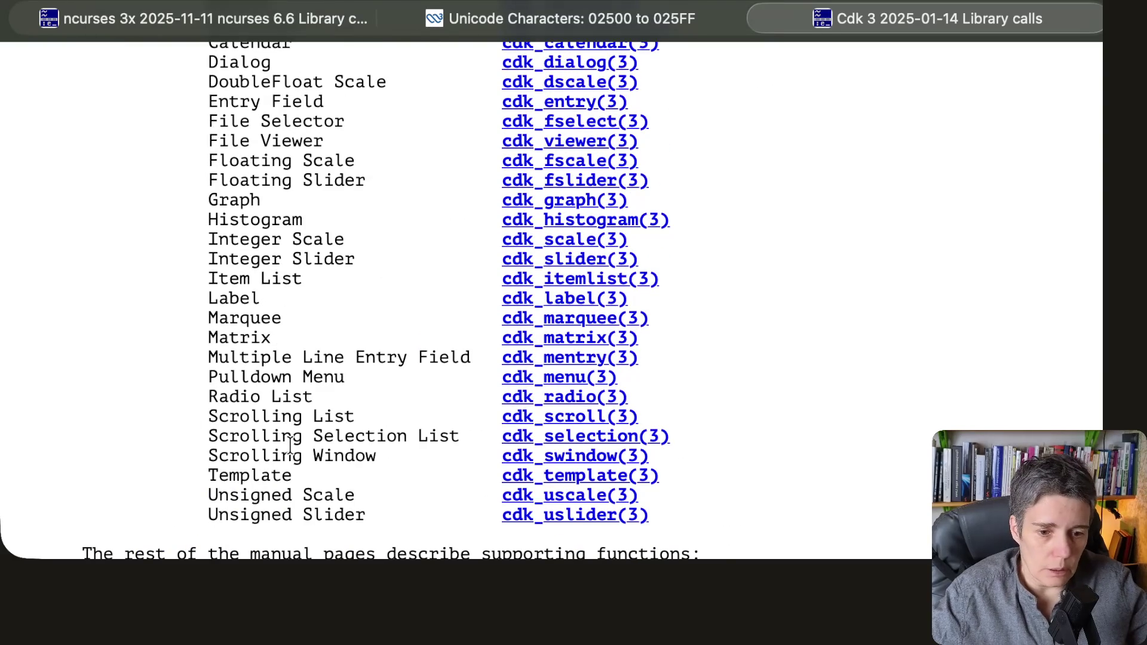